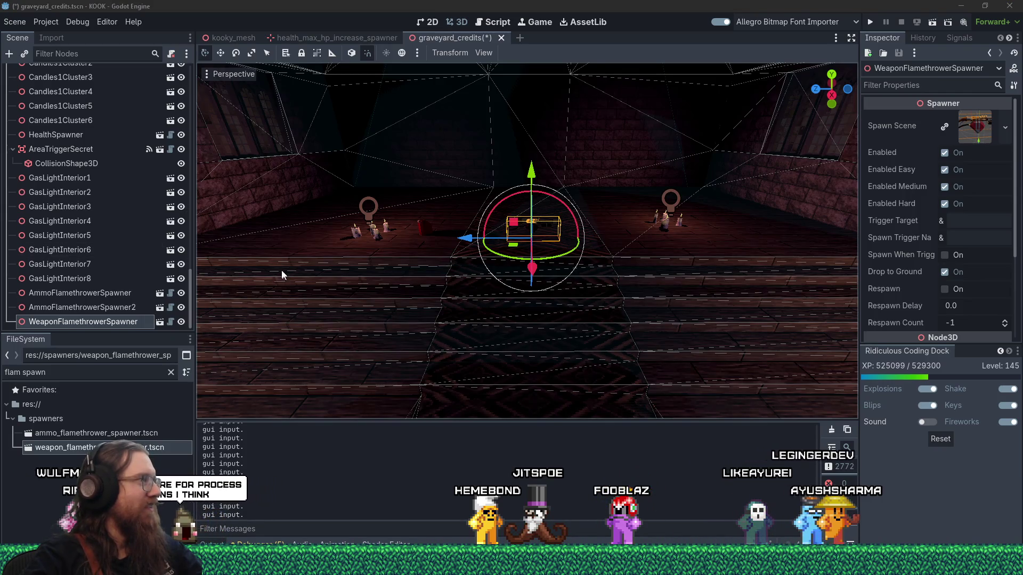
# Step: Orbit the view inside the church to centre the WeaponFlamethrowerSpawner
pyautogui.moveTo(283, 275); pyautogui.dragTo(329, 266)
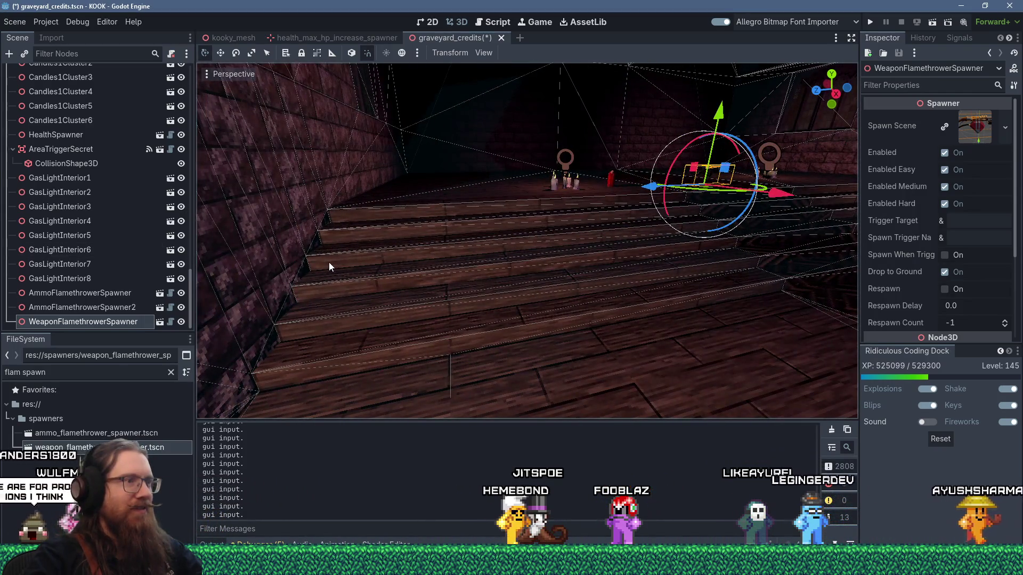
pyautogui.press('d')
pyautogui.moveTo(328, 262); pyautogui.dragTo(351, 297)
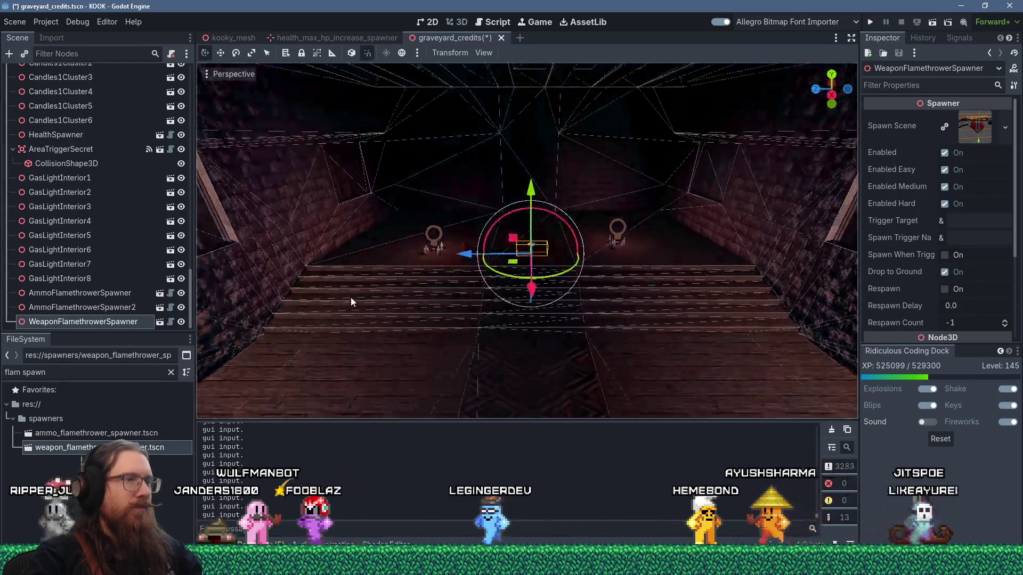
pyautogui.scroll(3)
pyautogui.scroll(-3)
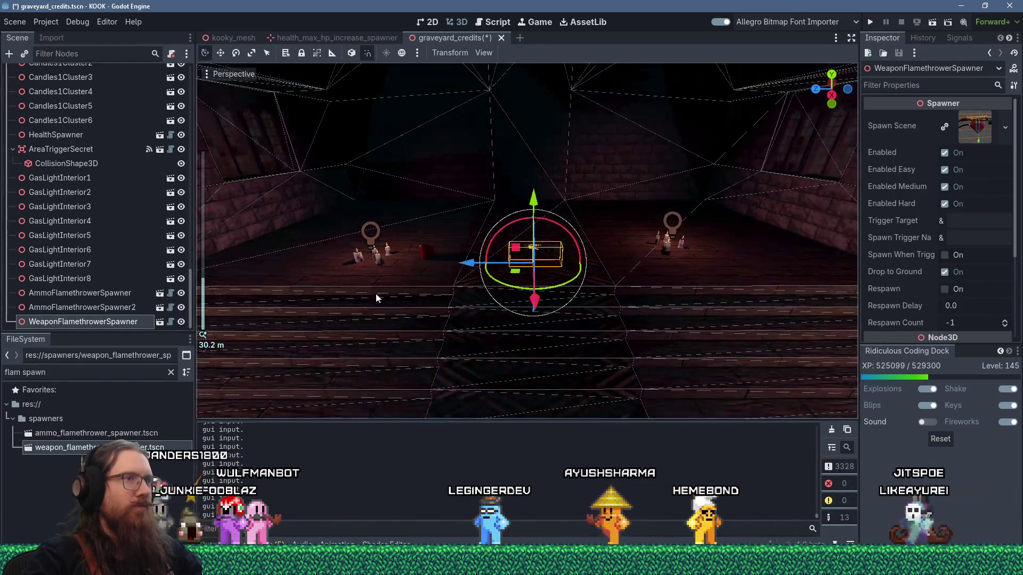
pyautogui.moveTo(418, 279); pyautogui.dragTo(693, 314)
pyautogui.scroll(-3)
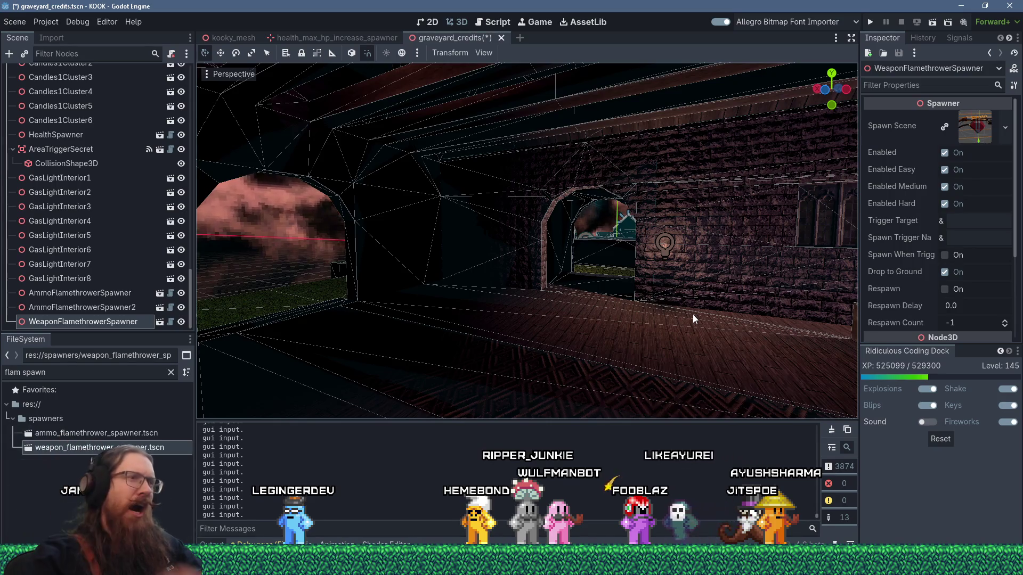
# Step: Circle the view around the church exterior and back inside, then open the Scene menu
pyautogui.rightClick(592, 328)
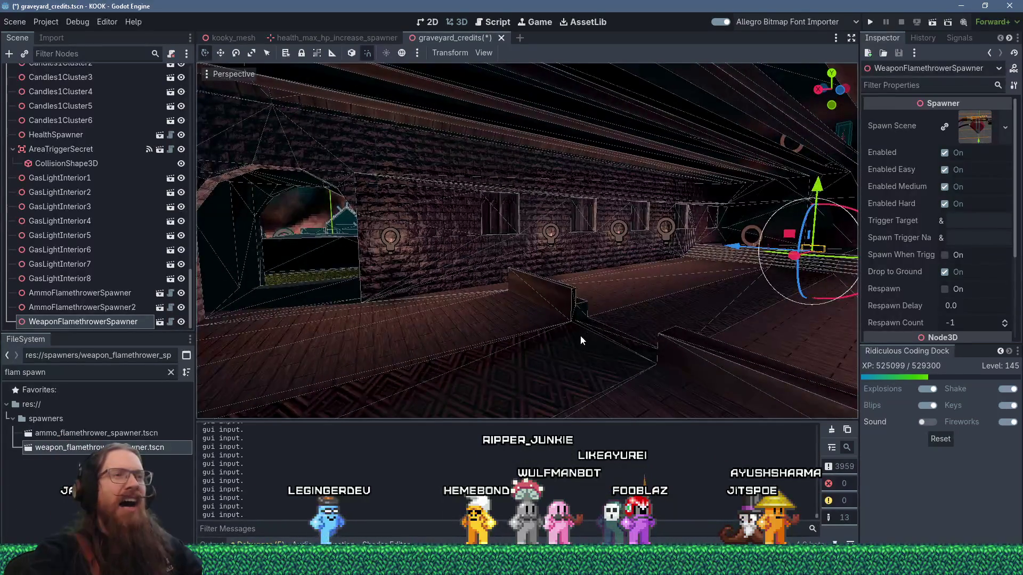
pyautogui.rightClick(580, 334)
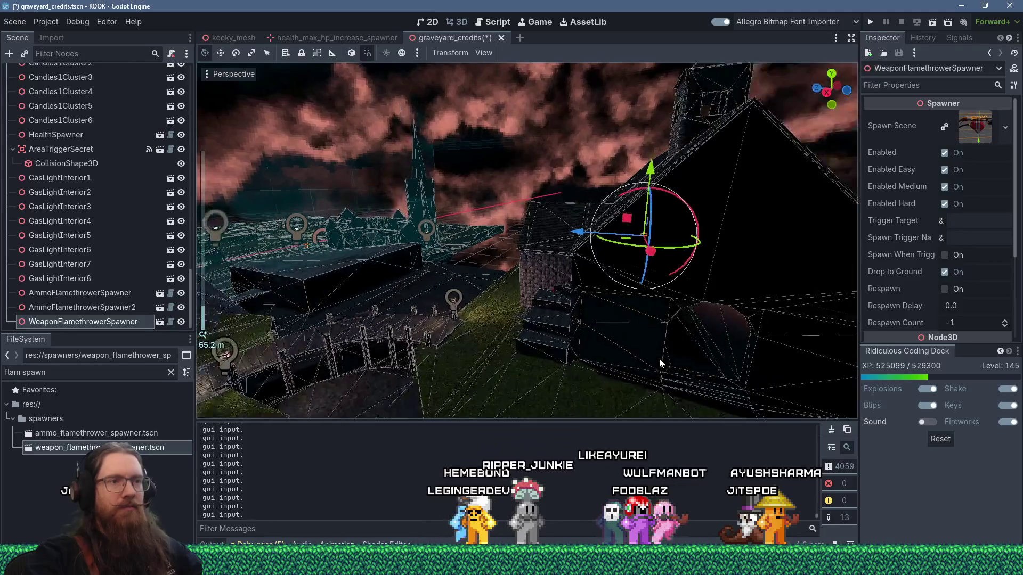
pyautogui.rightClick(661, 364)
pyautogui.rightClick(601, 314)
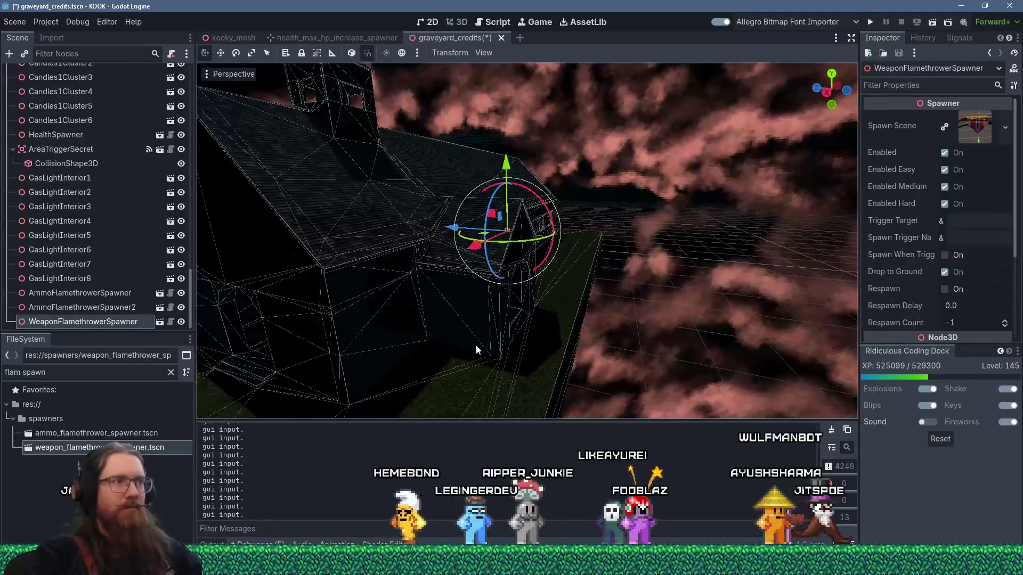
pyautogui.rightClick(476, 344)
pyautogui.scroll(3)
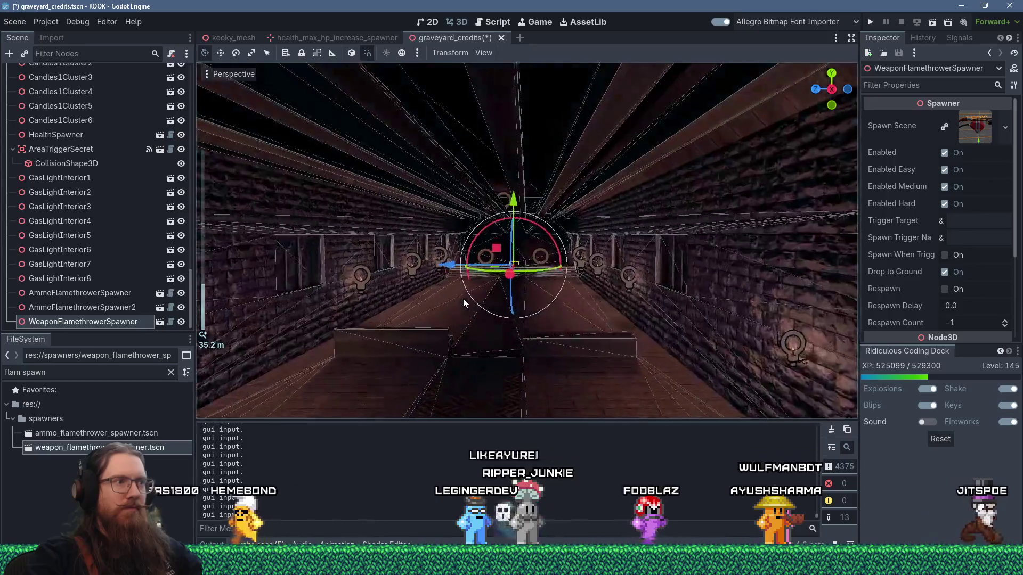
pyautogui.rightClick(463, 299)
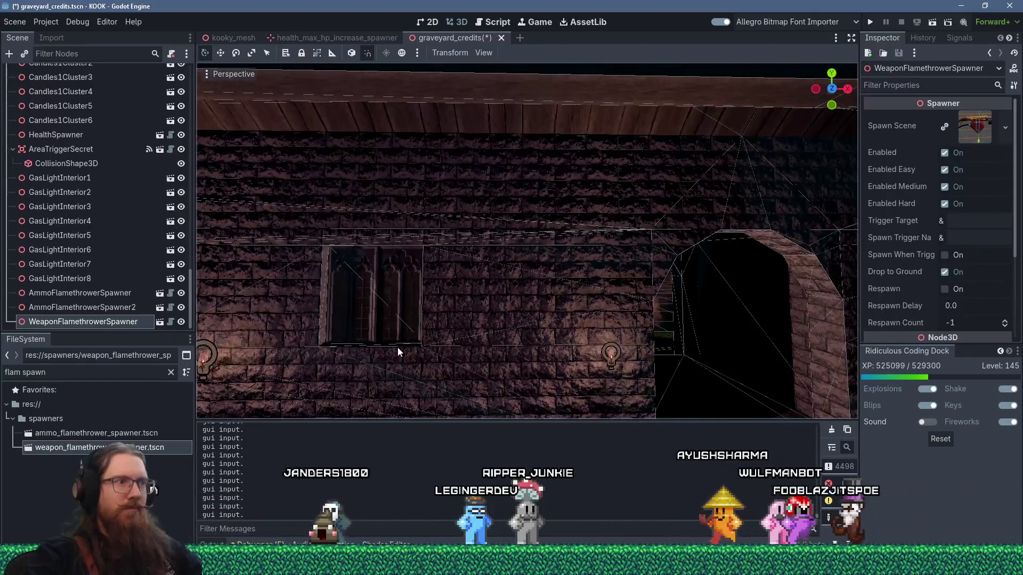
pyautogui.rightClick(397, 348)
pyautogui.scroll(3)
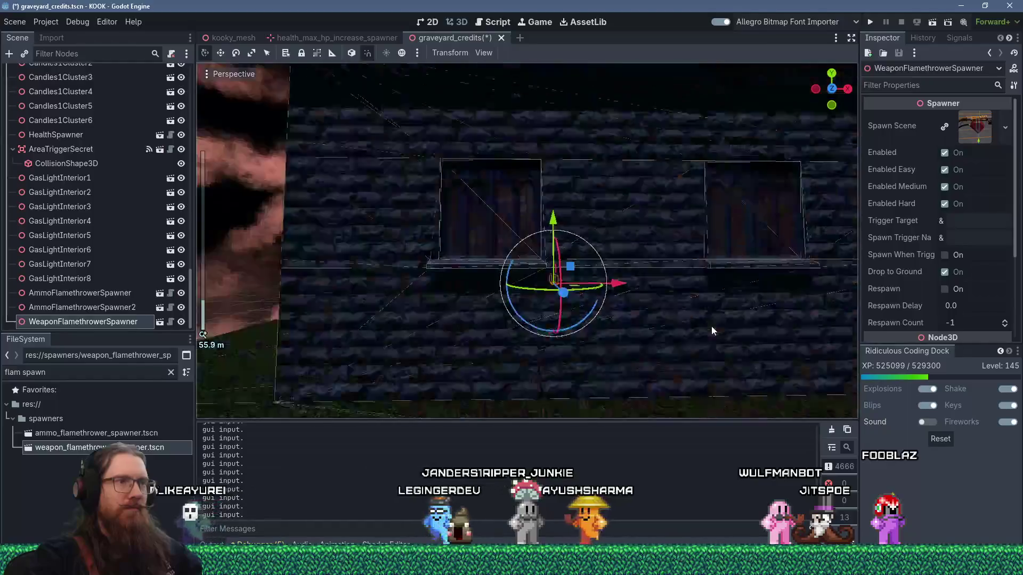
pyautogui.scroll(-3)
pyautogui.moveTo(700, 333); pyautogui.dragTo(533, 346)
pyautogui.scroll(3)
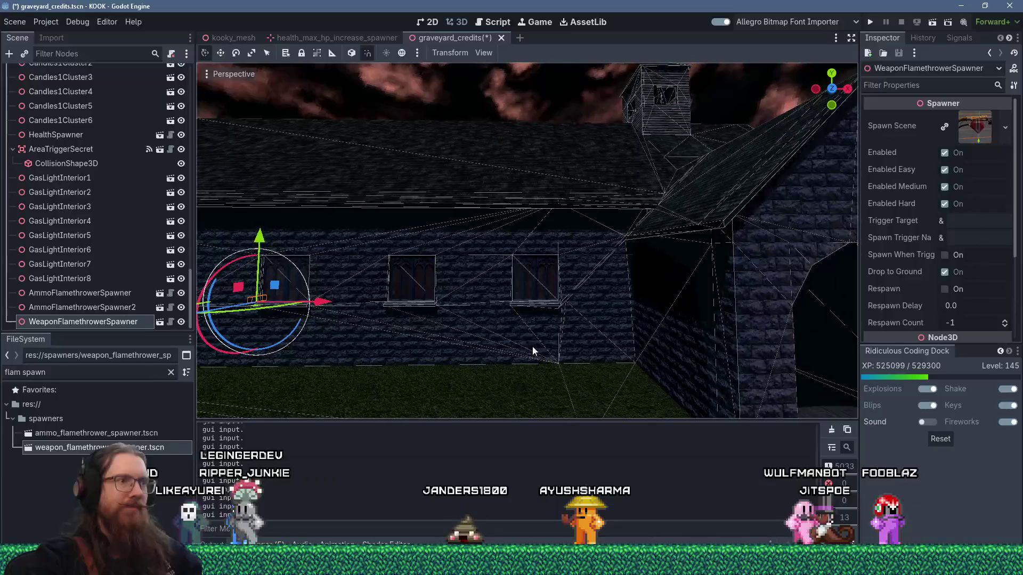
pyautogui.click(17, 23)
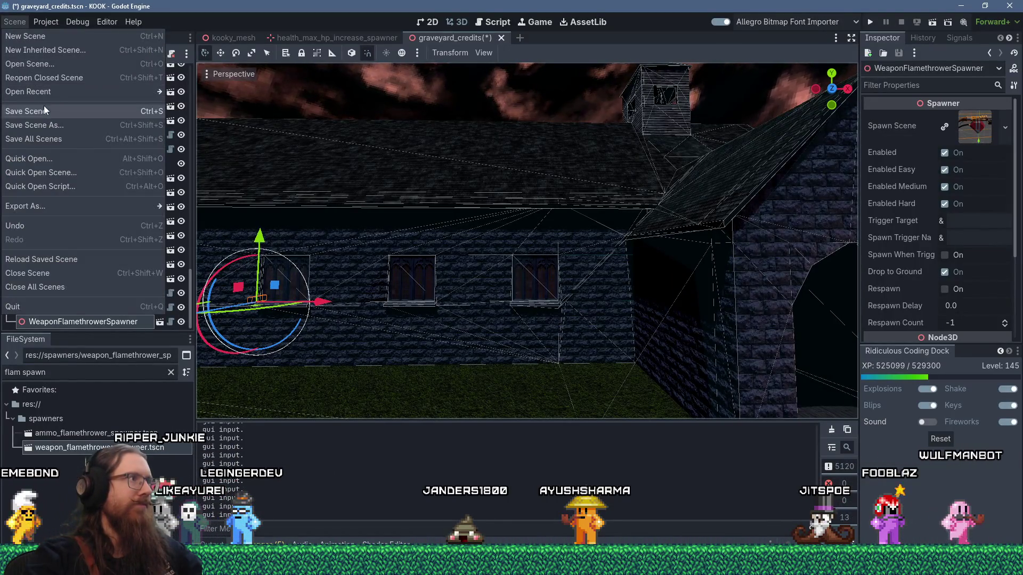
# Step: Save the graveyard_credits scene and orbit toward the bridge and lamps
pyautogui.click(45, 111)
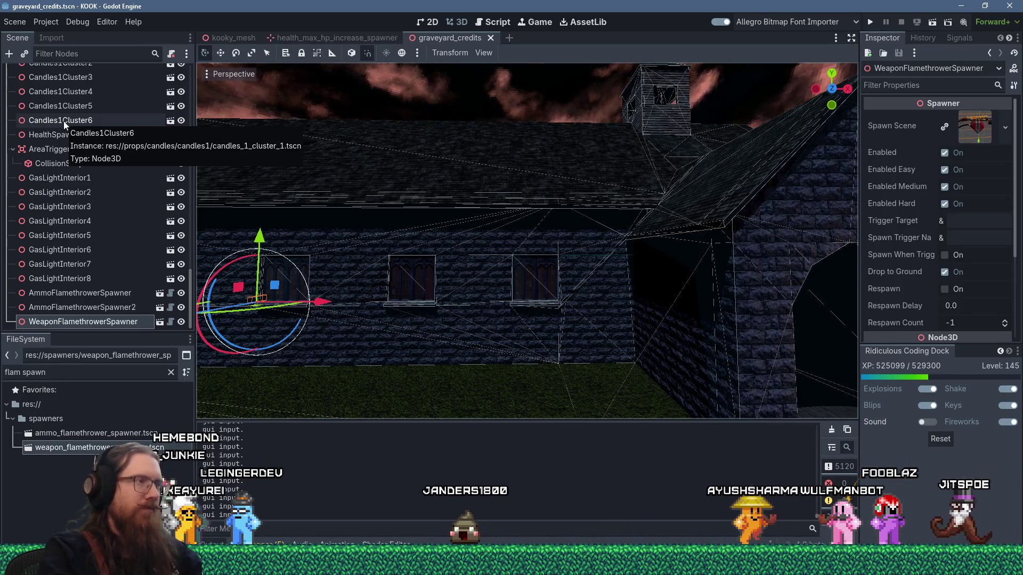
pyautogui.scroll(-3)
pyautogui.moveTo(464, 277); pyautogui.dragTo(440, 282)
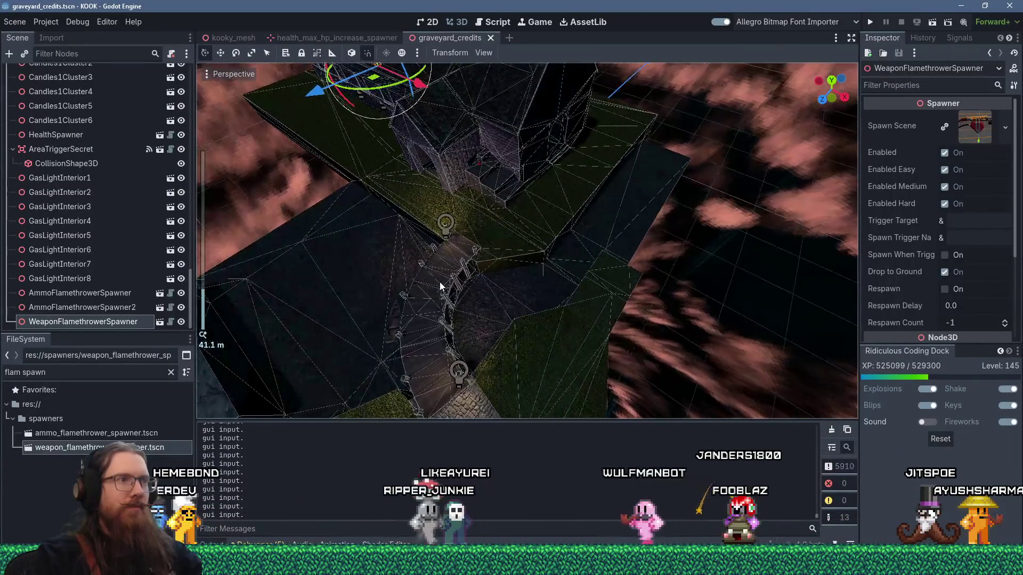
pyautogui.moveTo(489, 252); pyautogui.dragTo(354, 218)
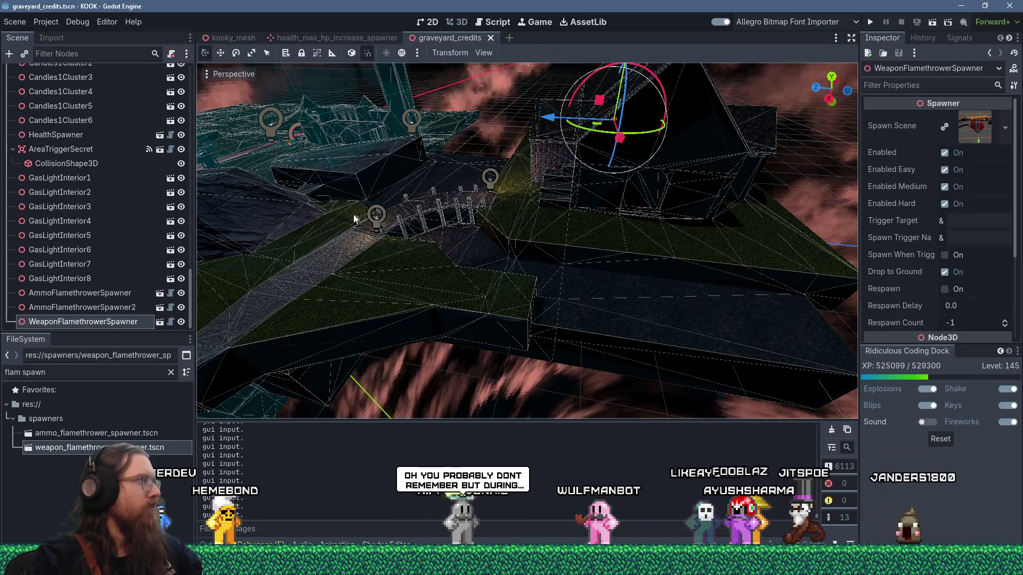
pyautogui.moveTo(497, 213); pyautogui.dragTo(525, 210)
# Step: Deselect the spawner, face the house front-on, and search FileSystem for 'gas exte'
pyautogui.click(523, 206)
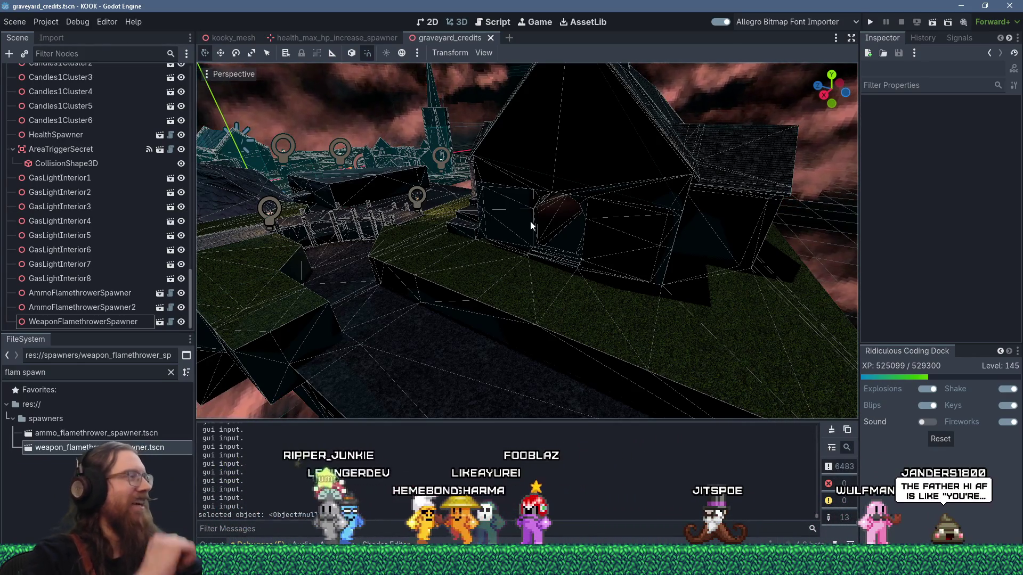
pyautogui.scroll(3)
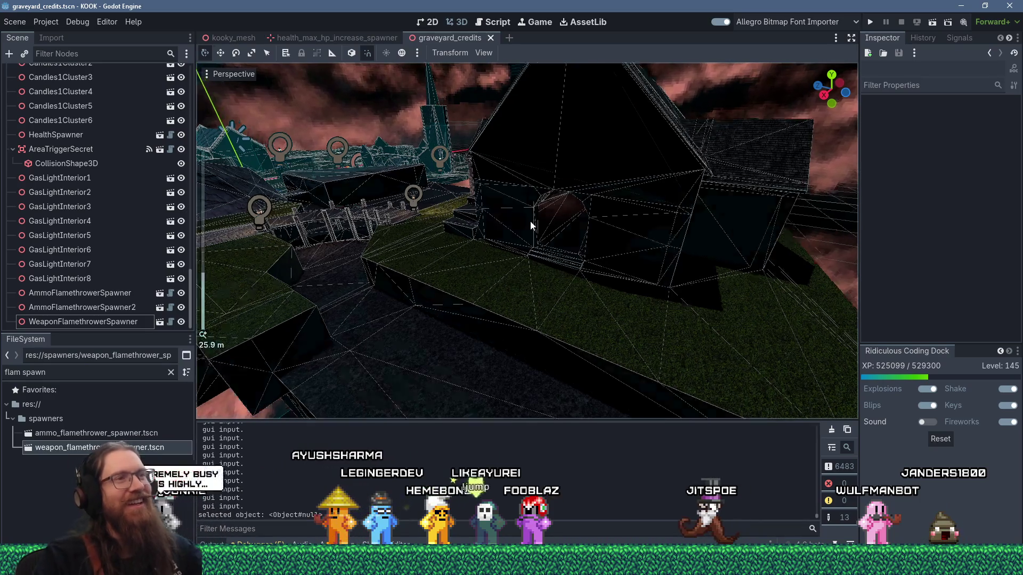
pyautogui.scroll(3)
pyautogui.moveTo(510, 212); pyautogui.dragTo(517, 235)
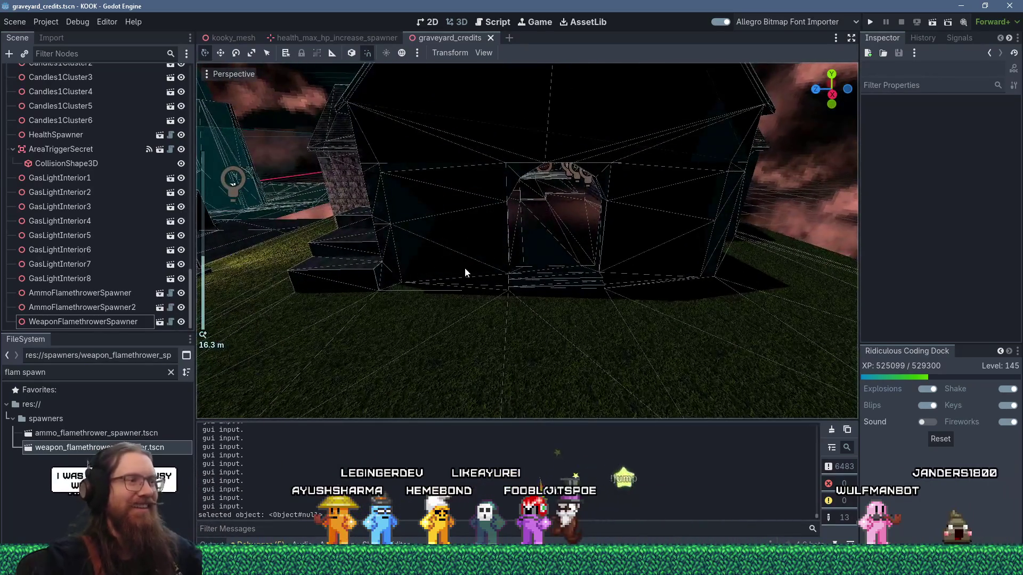
pyautogui.click(113, 372)
pyautogui.write('gas exte')
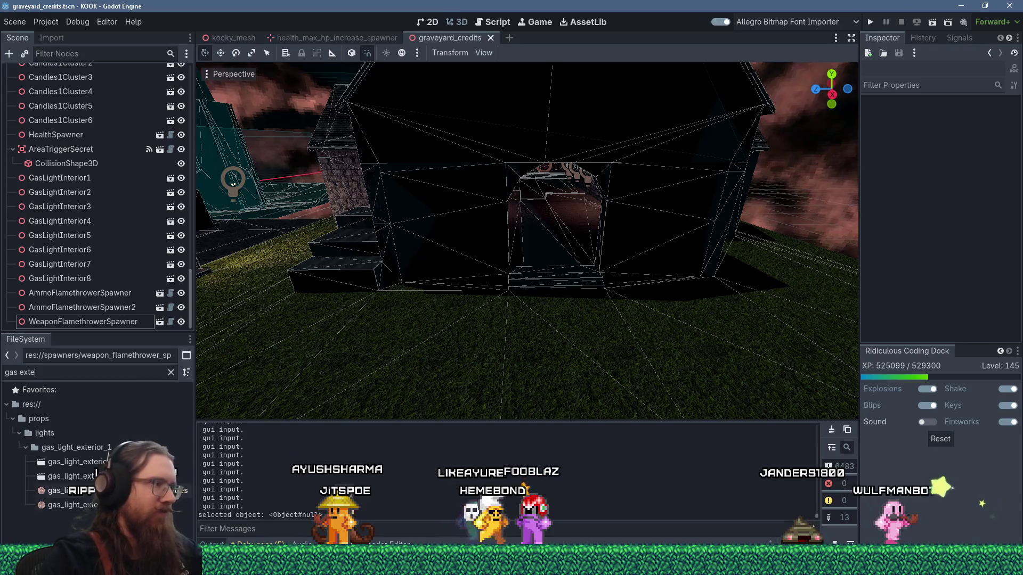
# Step: Drag a gas_light_exterior scene into the level beside the church and raise it
pyautogui.click(69, 476)
pyautogui.moveTo(69, 476); pyautogui.dragTo(484, 249)
pyautogui.scroll(-3)
pyautogui.moveTo(486, 304); pyautogui.dragTo(493, 311)
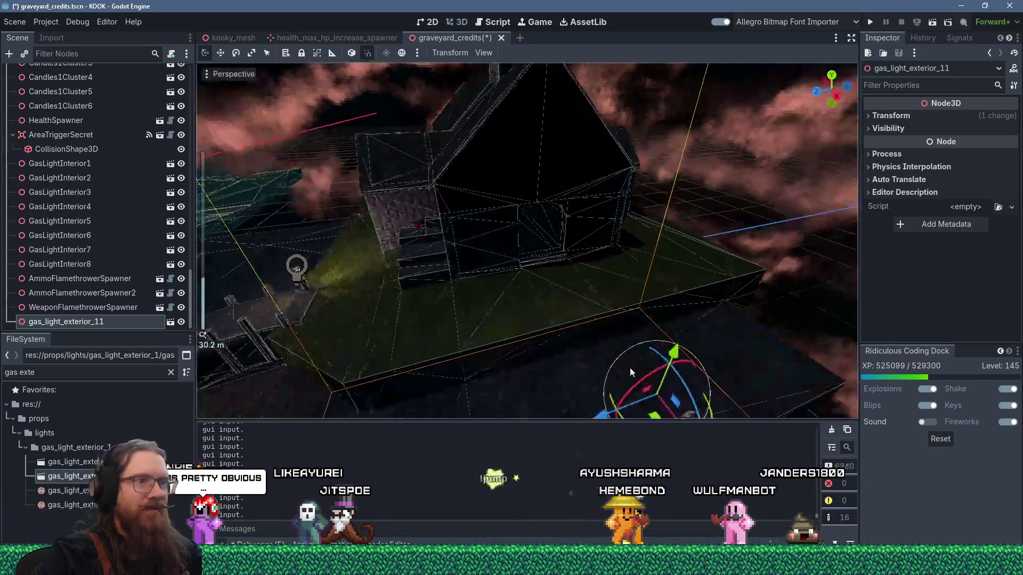
pyautogui.moveTo(637, 312); pyautogui.dragTo(490, 212)
pyautogui.scroll(3)
pyautogui.press('f')
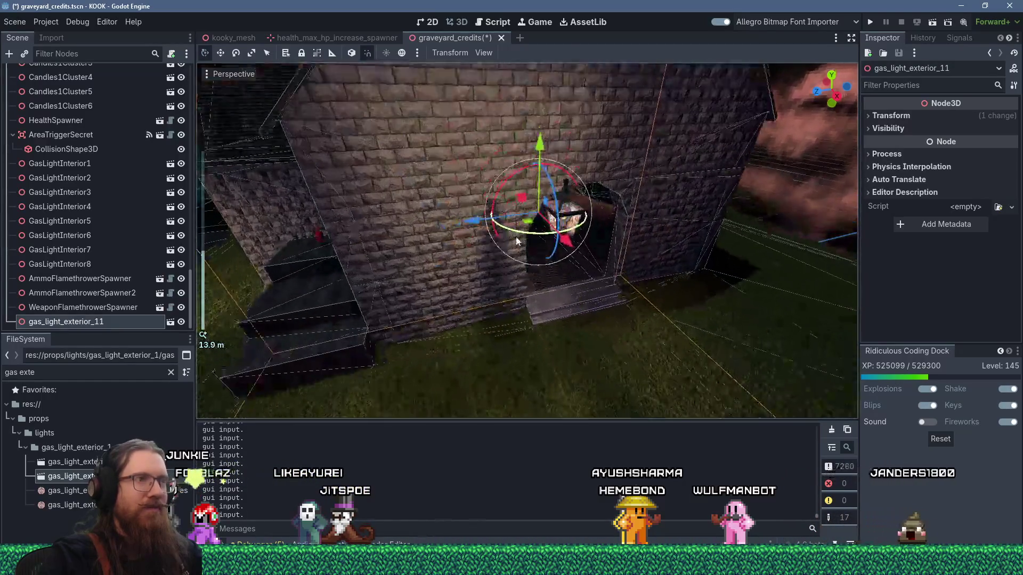
pyautogui.scroll(3)
# Step: Position gas_light_exterior_11 on the wall beside the church doorway arch
pyautogui.moveTo(531, 90); pyautogui.dragTo(536, 235)
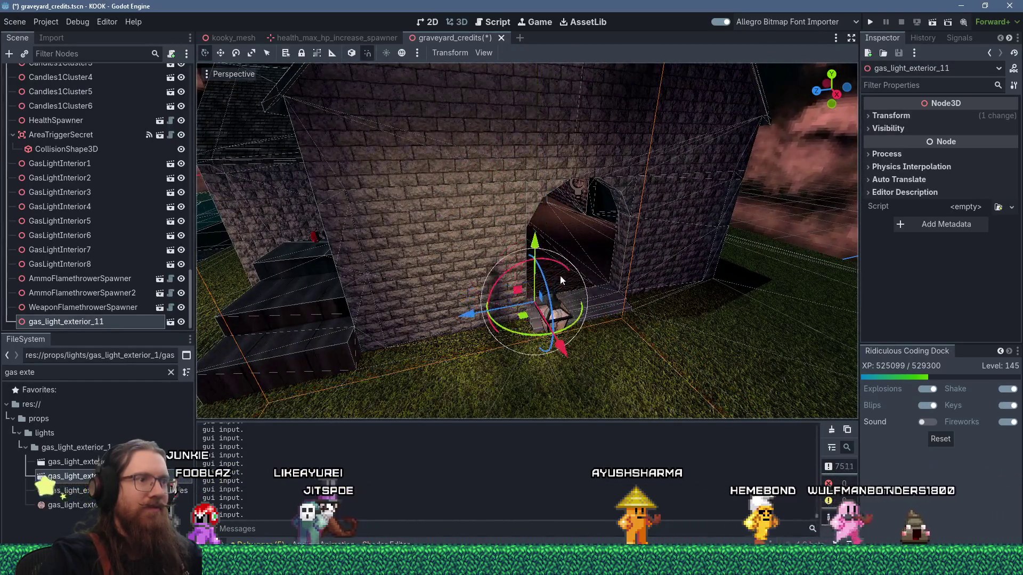
pyautogui.moveTo(559, 319); pyautogui.dragTo(497, 284)
pyautogui.press('f')
pyautogui.scroll(3)
pyautogui.moveTo(588, 273); pyautogui.dragTo(501, 244)
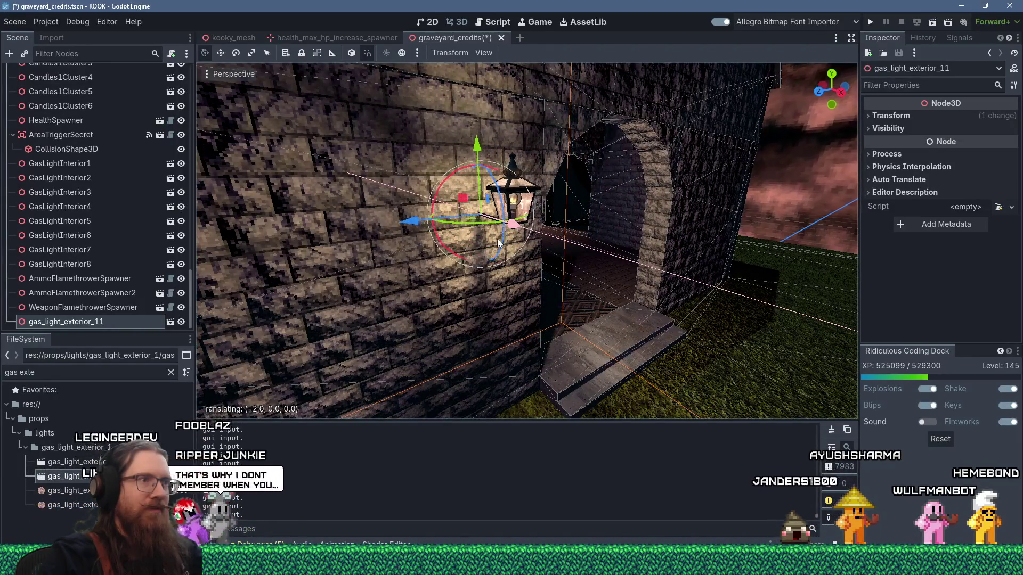
pyautogui.moveTo(410, 220); pyautogui.dragTo(471, 270)
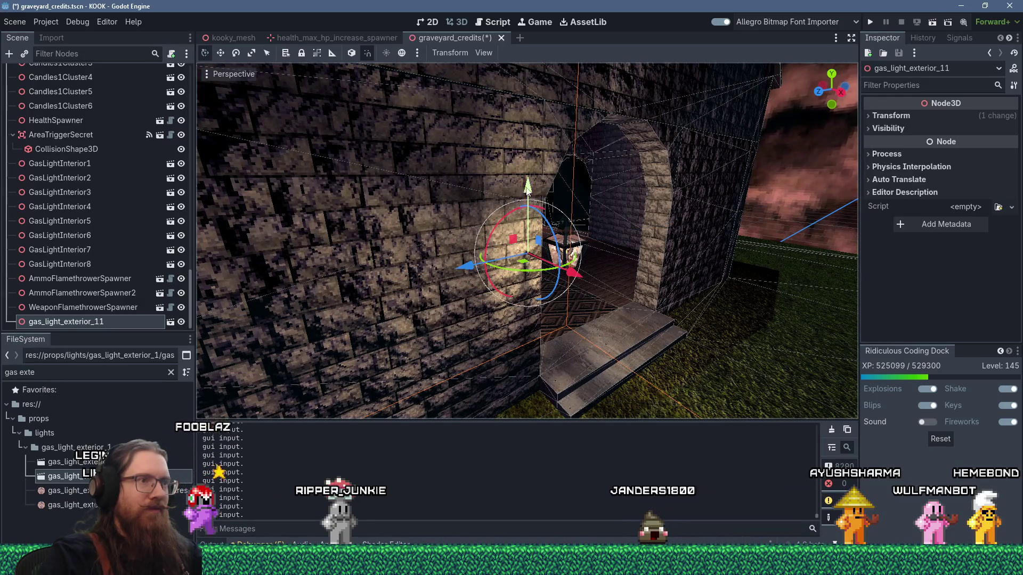
pyautogui.moveTo(528, 187); pyautogui.dragTo(529, 205)
pyautogui.scroll(3)
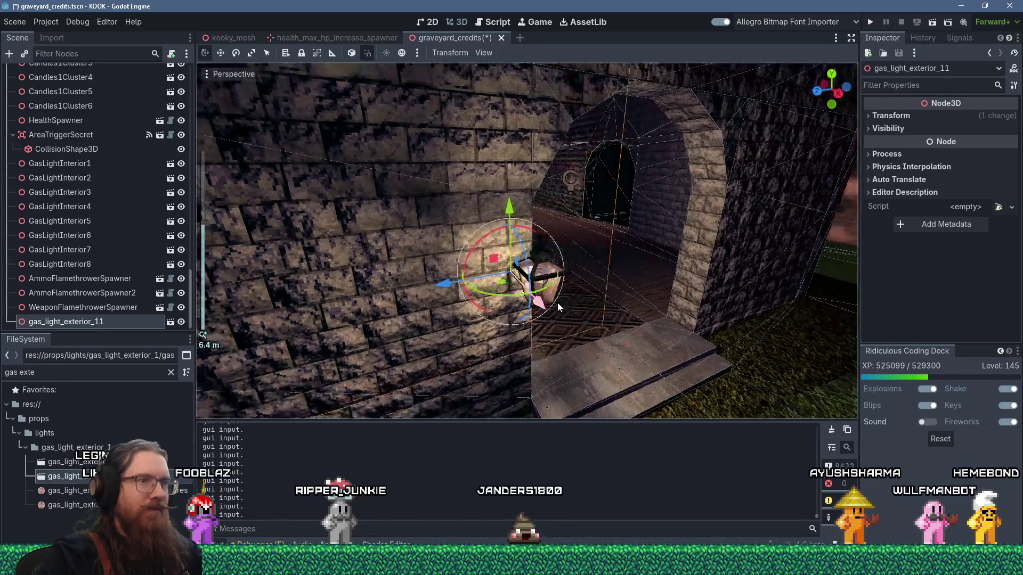
# Step: Duplicate the gas light as gas_light_exterior_12 and move it to the arch's other side
pyautogui.moveTo(507, 315); pyautogui.dragTo(455, 312)
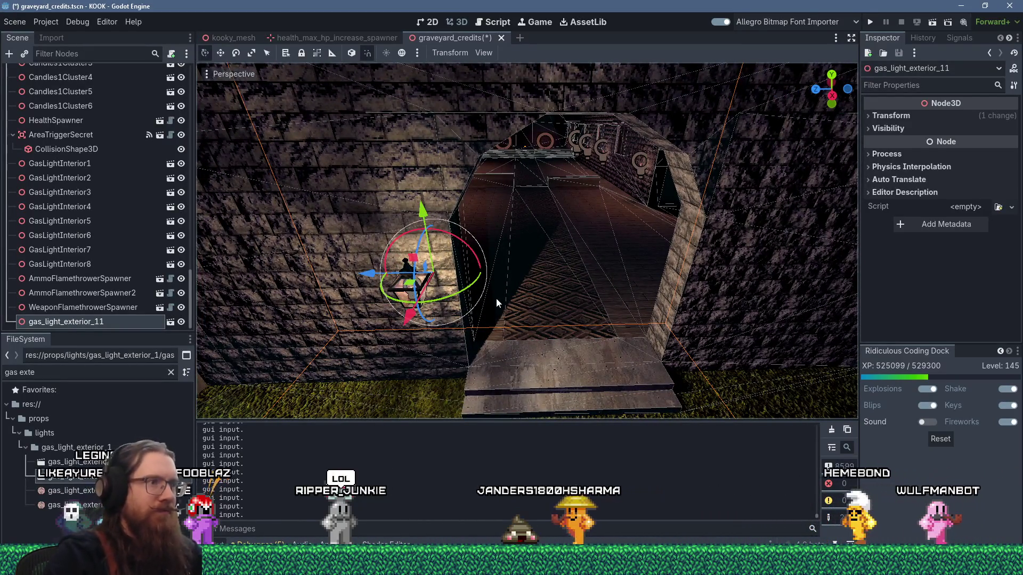
pyautogui.scroll(3)
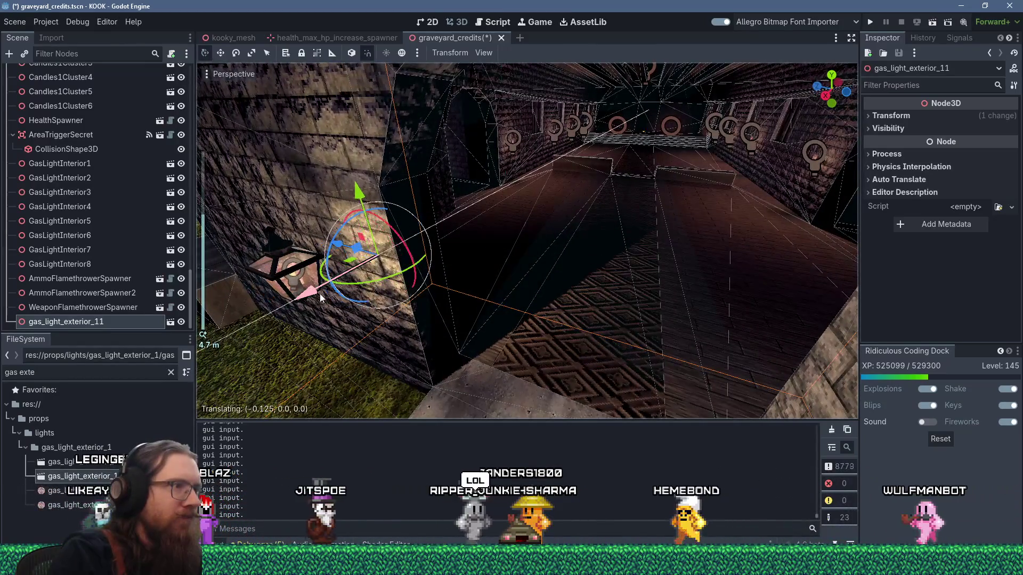
pyautogui.scroll(-3)
pyautogui.moveTo(459, 283); pyautogui.dragTo(537, 279)
pyautogui.scroll(-3)
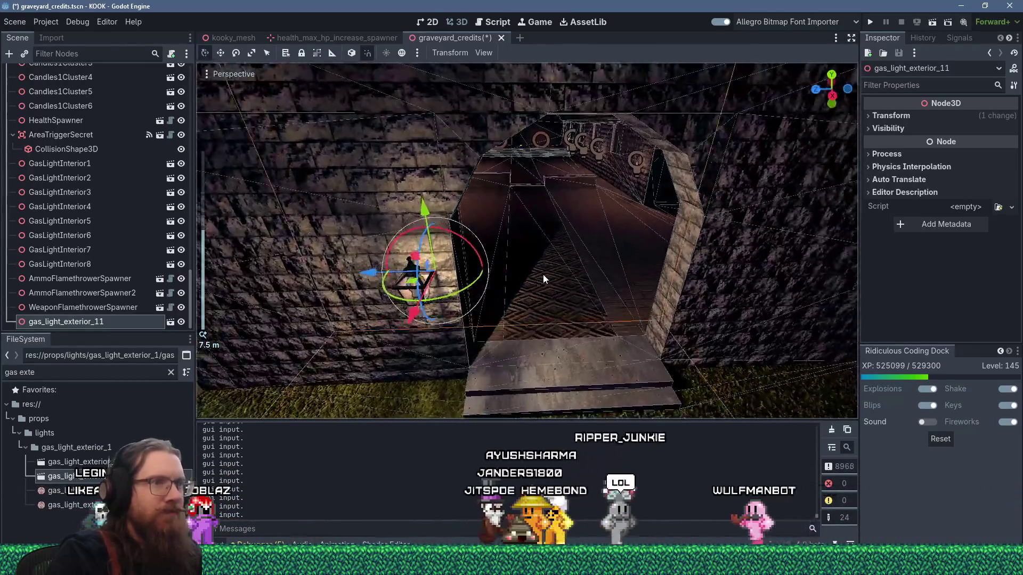
pyautogui.hotkey('ctrl', 'd')
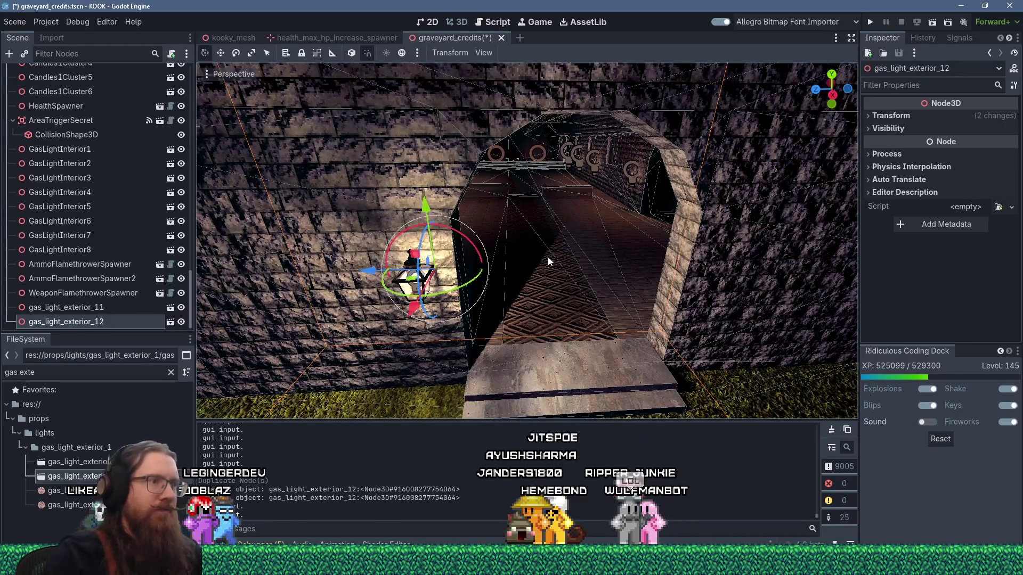
pyautogui.moveTo(376, 271); pyautogui.dragTo(647, 282)
# Step: Deselect the copy and orbit around the church exterior to check both lamps
pyautogui.scroll(-3)
pyautogui.click(564, 264)
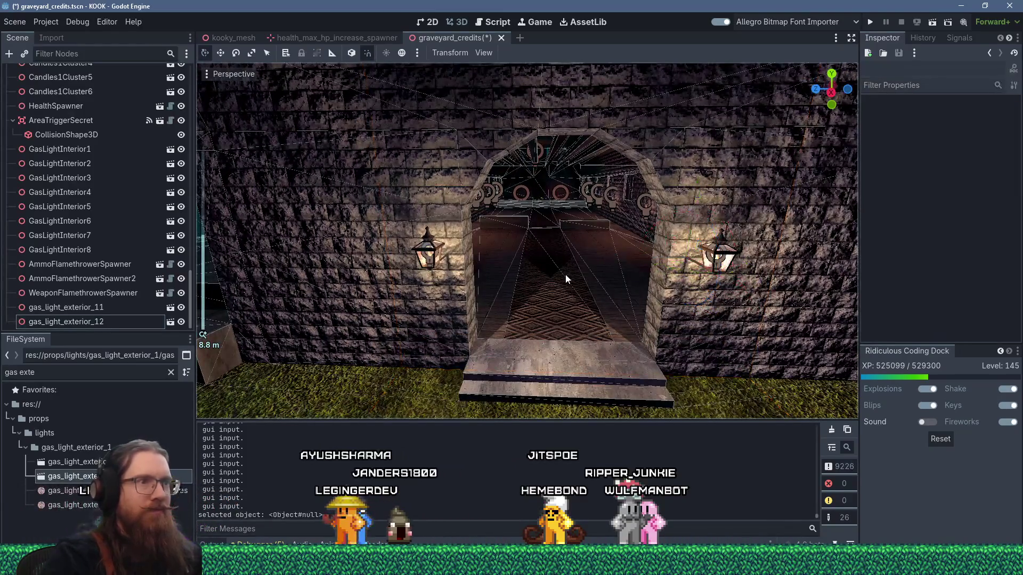
pyautogui.scroll(3)
pyautogui.moveTo(565, 274); pyautogui.dragTo(595, 247)
pyautogui.scroll(-3)
pyautogui.scroll(-3)
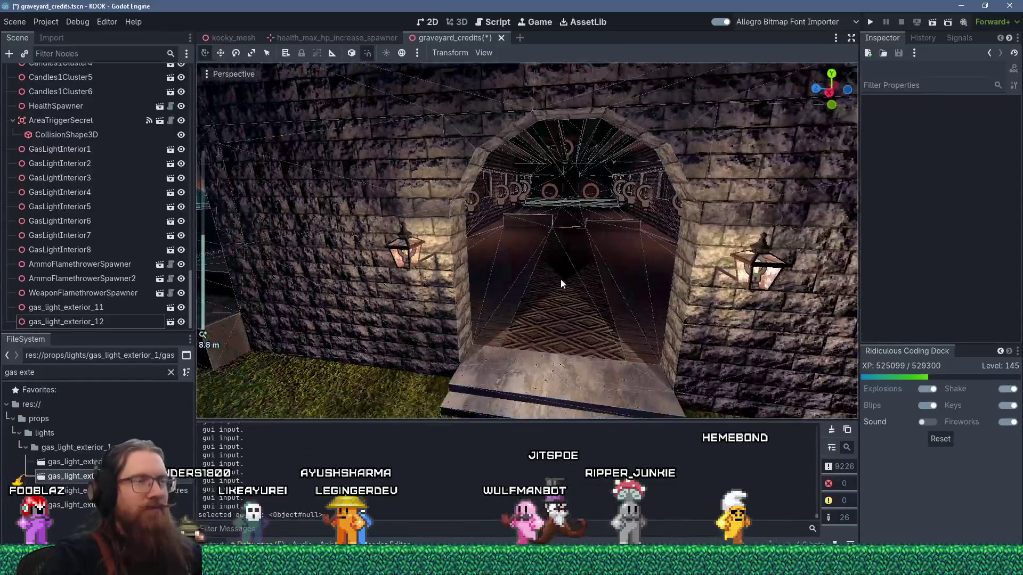
pyautogui.moveTo(560, 279); pyautogui.dragTo(314, 240)
pyautogui.scroll(-3)
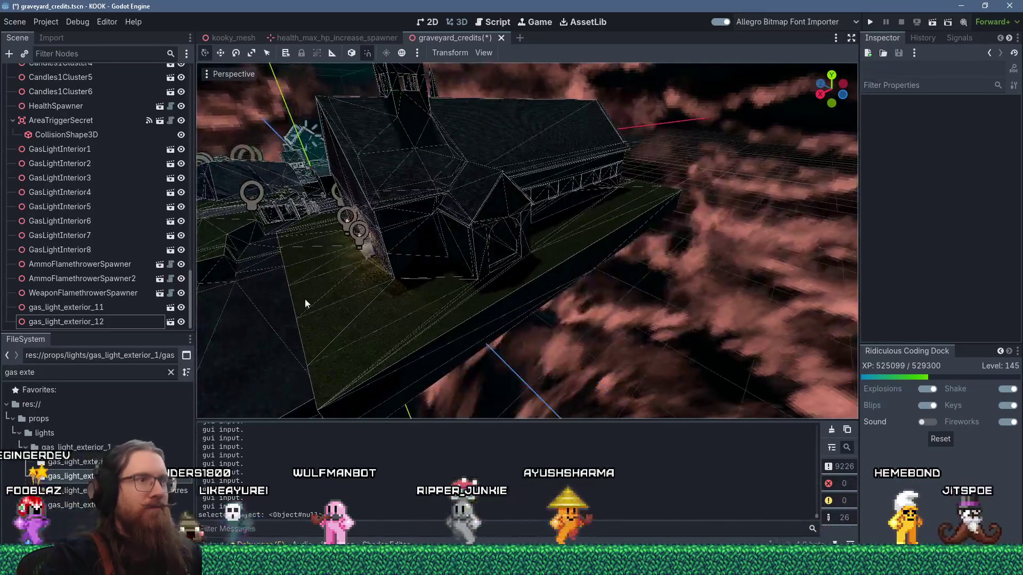
# Step: Replace the FileSystem search with 'street li'
pyautogui.click(124, 376)
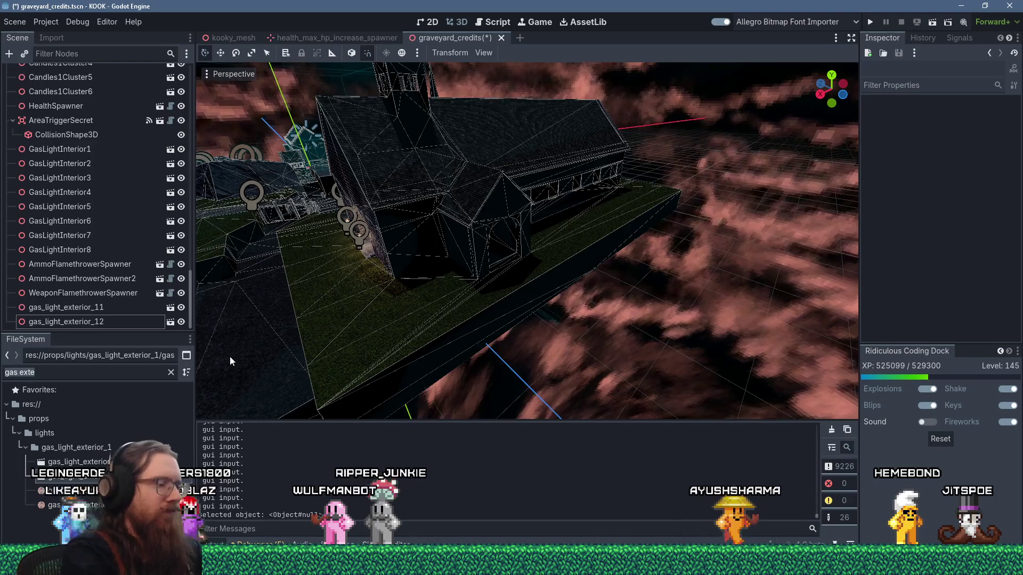
pyautogui.hotkey('ctrl', 'a')
pyautogui.write('street li')
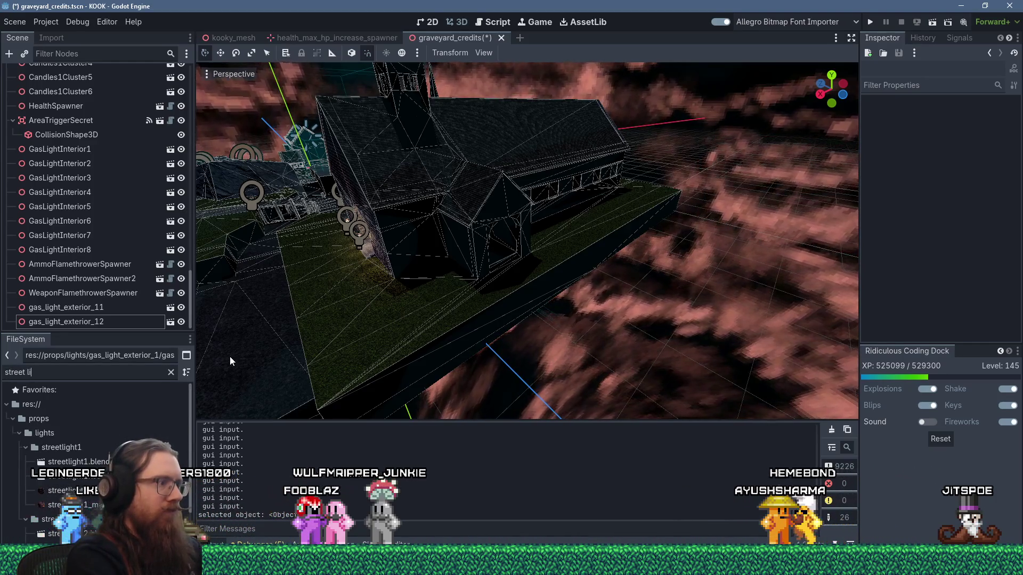
# Step: Place a streetlight2 instance by the church and lower it onto the ground
pyautogui.scroll(-3)
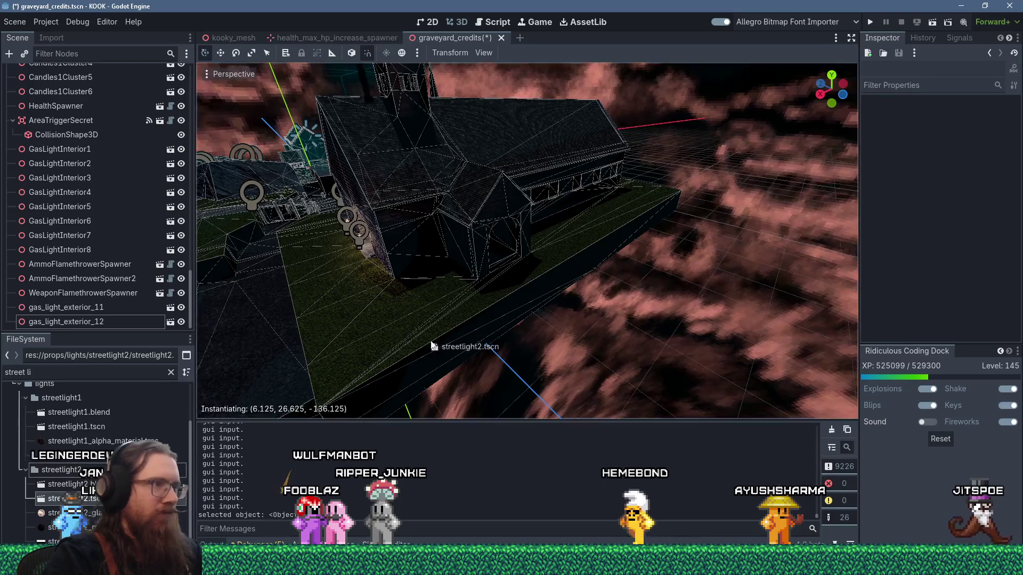
pyautogui.moveTo(393, 356); pyautogui.dragTo(394, 352)
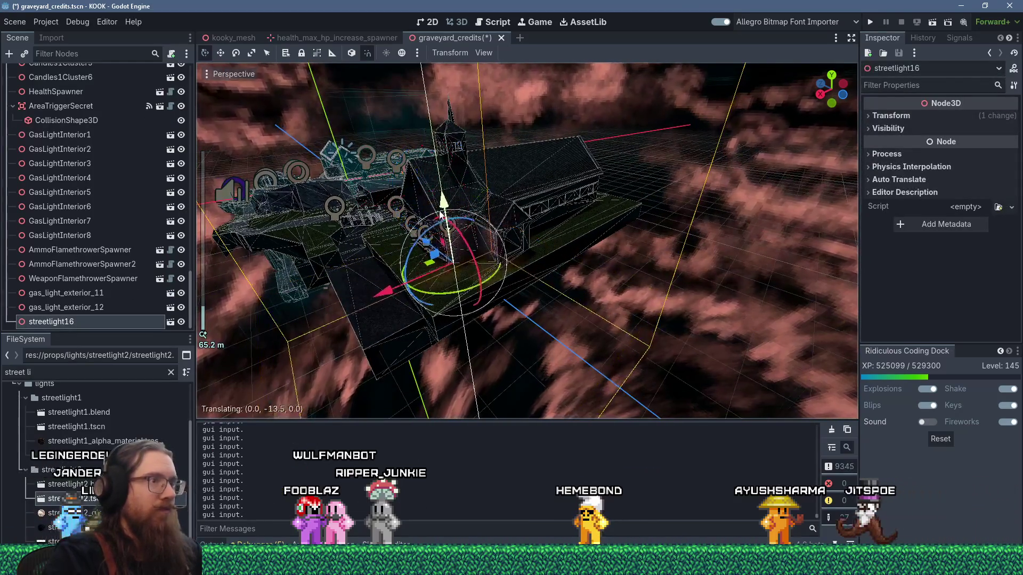
pyautogui.scroll(3)
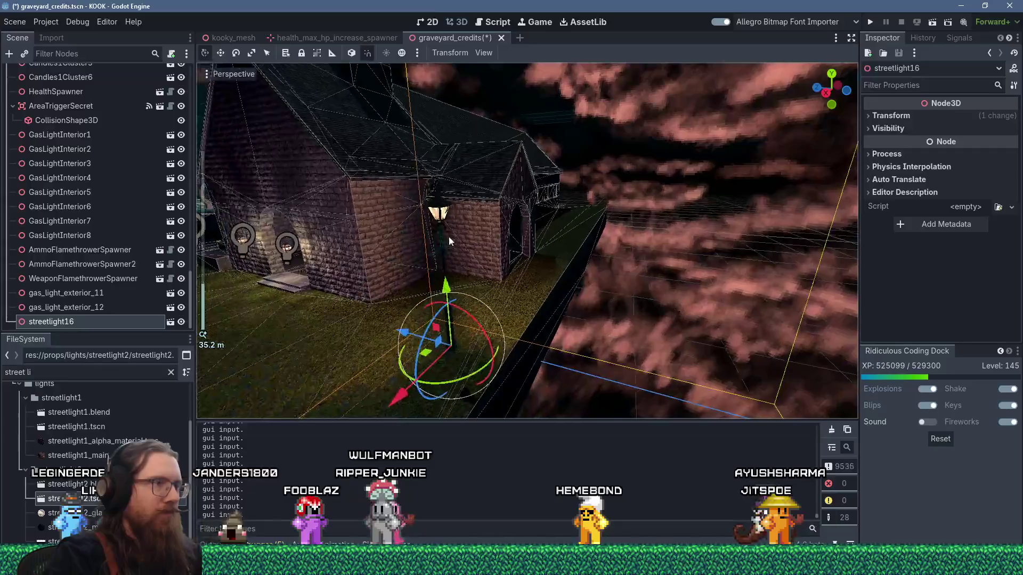
pyautogui.moveTo(448, 274); pyautogui.dragTo(447, 326)
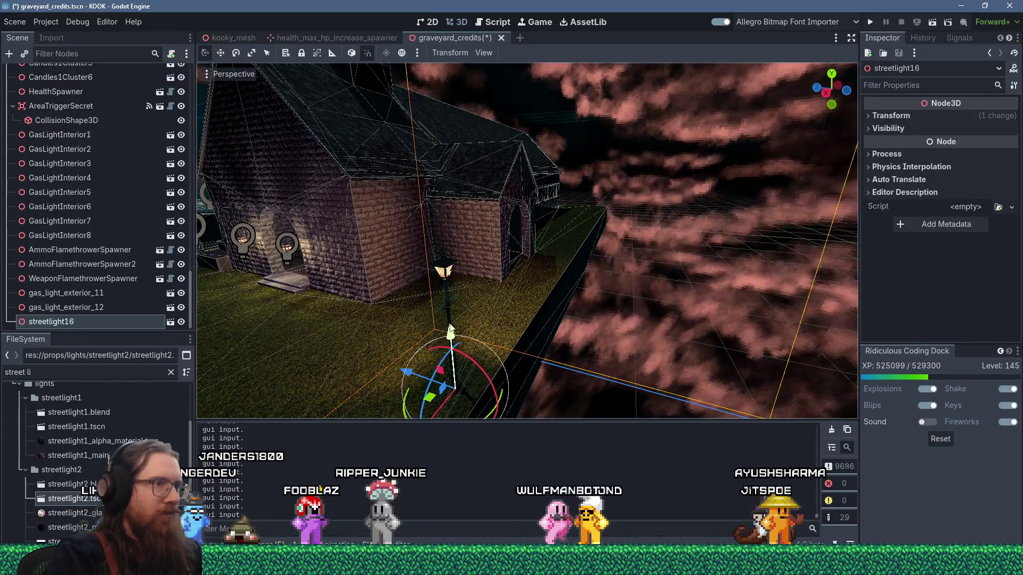
# Step: Duplicate the streetlight and move the copy further along the church
pyautogui.hotkey('ctrl', 'd')
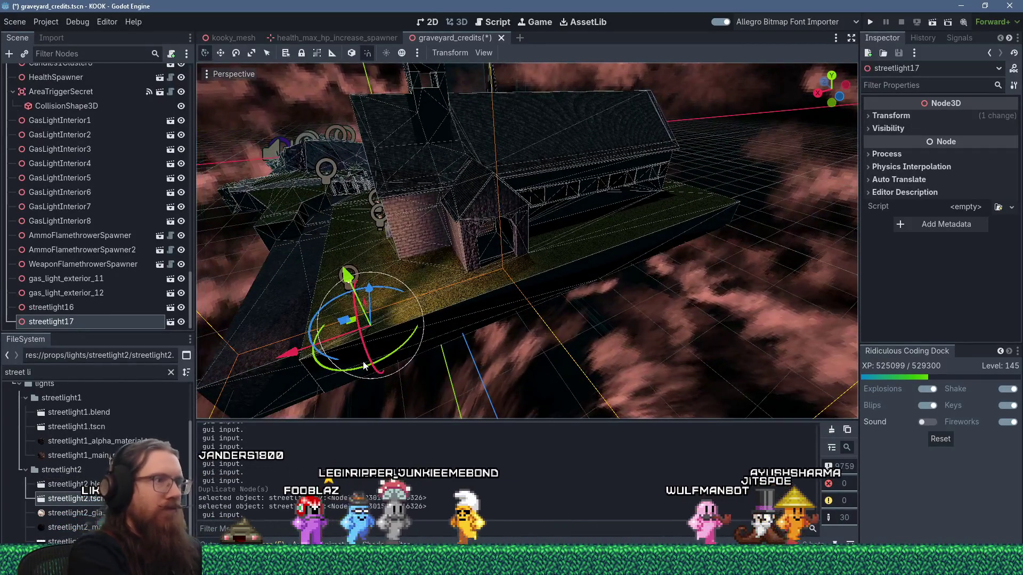
pyautogui.moveTo(270, 366); pyautogui.dragTo(631, 281)
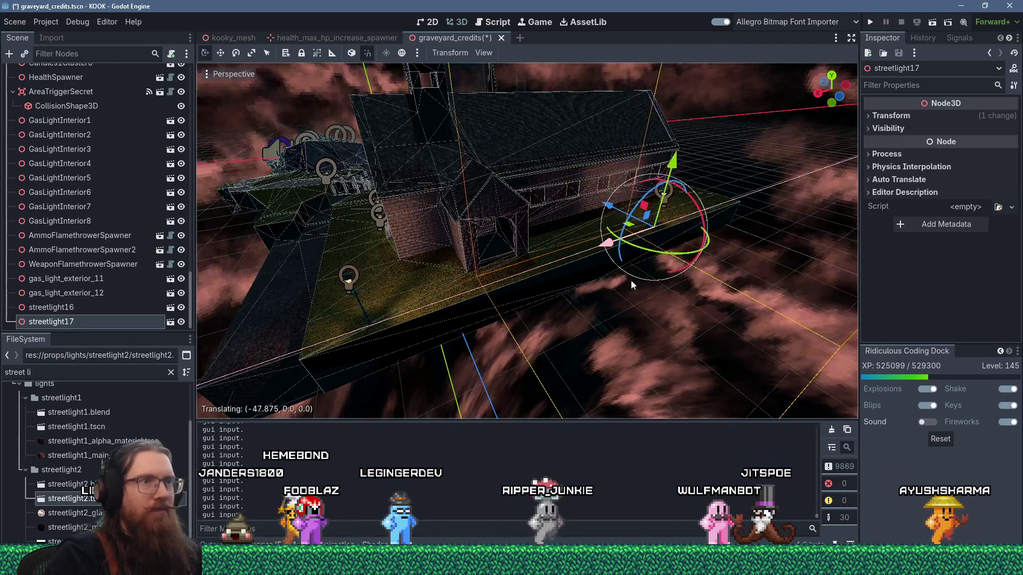
pyautogui.press('f')
pyautogui.scroll(-3)
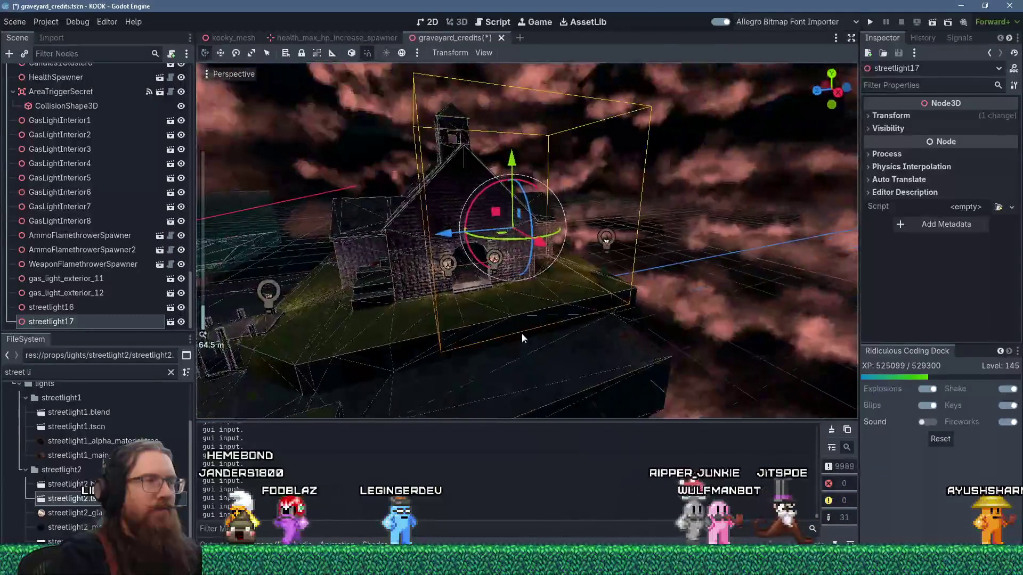
pyautogui.moveTo(429, 314); pyautogui.dragTo(583, 295)
pyautogui.scroll(3)
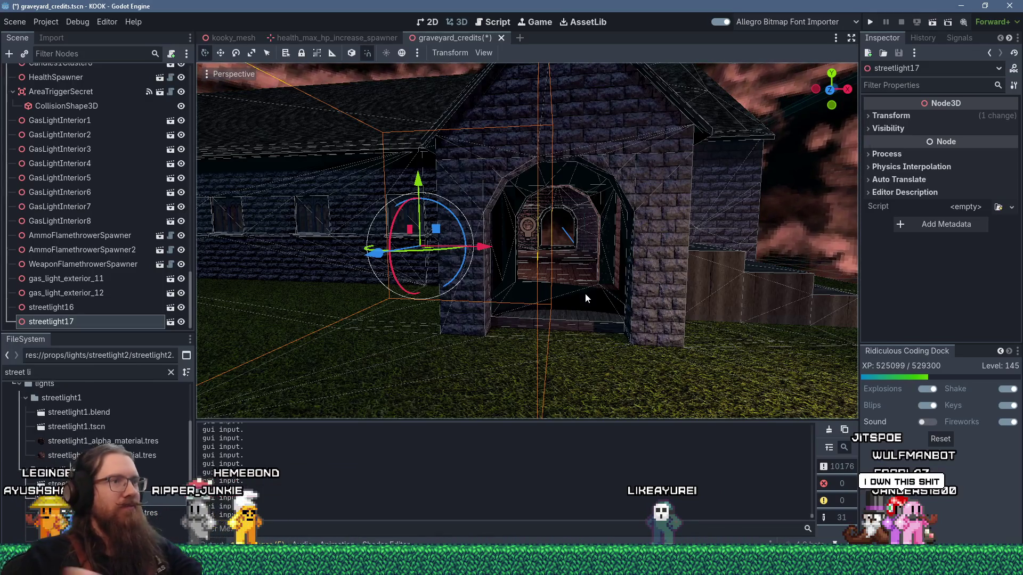
pyautogui.moveTo(600, 299); pyautogui.dragTo(588, 325)
pyautogui.scroll(3)
pyautogui.scroll(3)
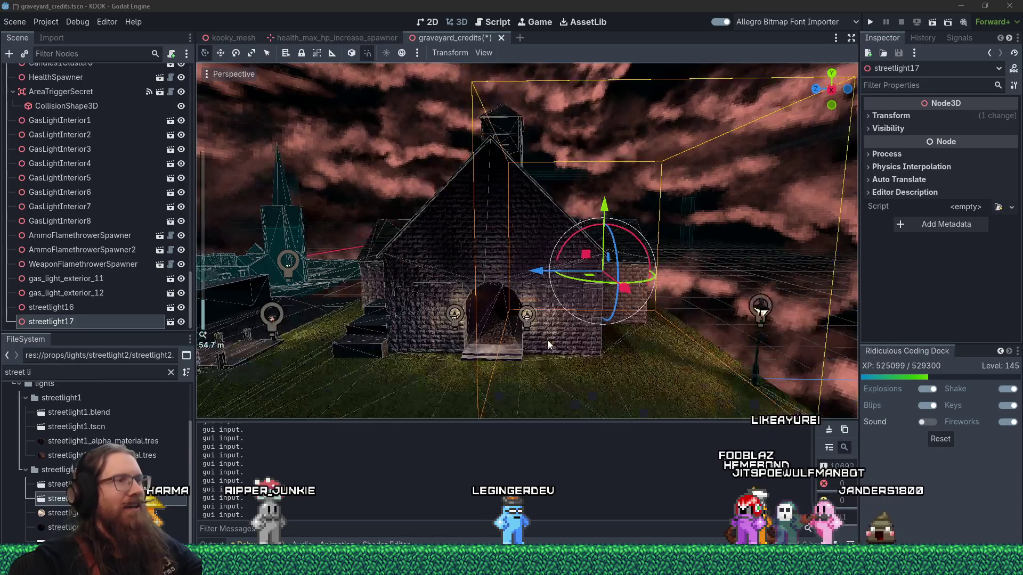
pyautogui.moveTo(547, 339); pyautogui.dragTo(433, 312)
pyautogui.scroll(-3)
pyautogui.moveTo(533, 320); pyautogui.dragTo(260, 283)
pyautogui.scroll(3)
pyautogui.scroll(-3)
pyautogui.scroll(-3)
pyautogui.scroll(3)
pyautogui.scroll(3)
pyautogui.scroll(3)
pyautogui.scroll(-3)
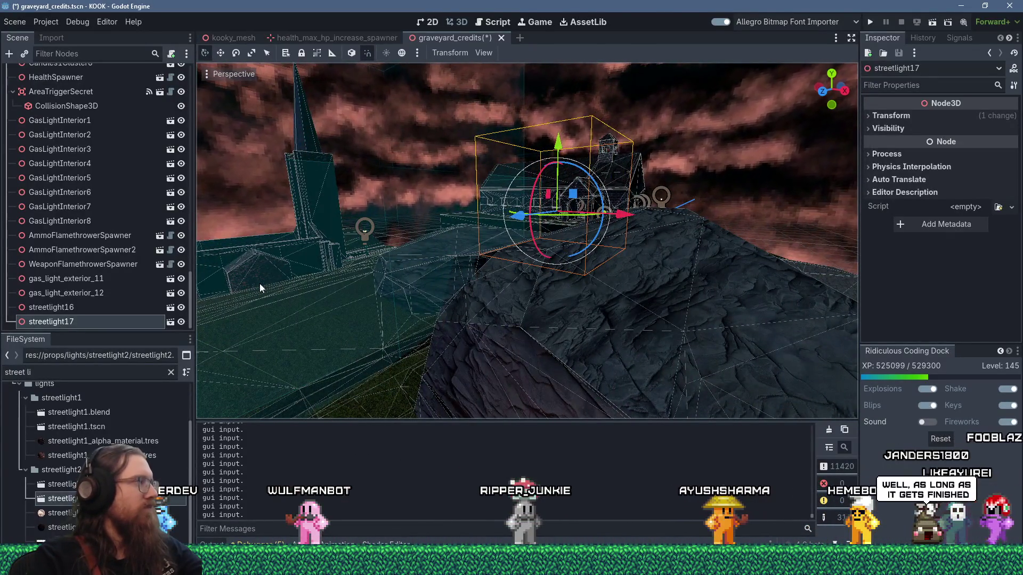
pyautogui.scroll(-3)
pyautogui.moveTo(303, 273); pyautogui.dragTo(464, 170)
pyautogui.scroll(3)
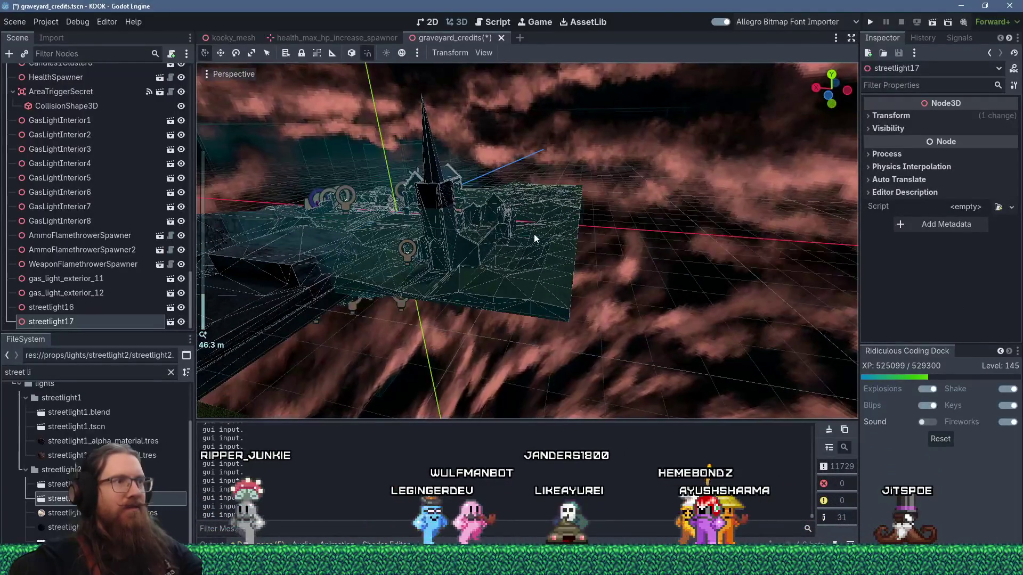
pyautogui.moveTo(534, 234); pyautogui.dragTo(552, 236)
pyautogui.scroll(-3)
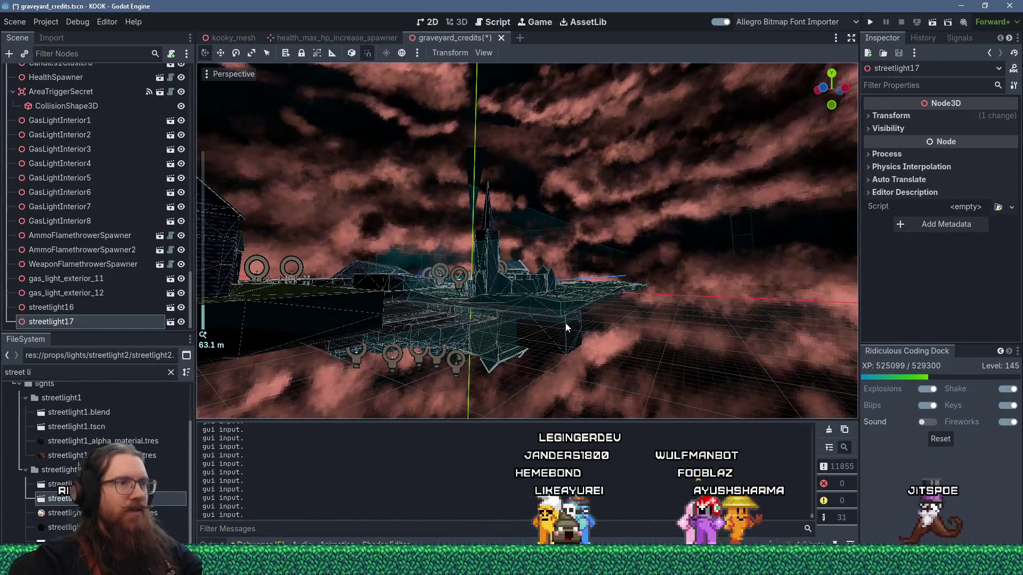
pyautogui.click(566, 328)
# Step: Lengthen the GravityTriggerYup collision box along Z from a steep overhead view
pyautogui.scroll(3)
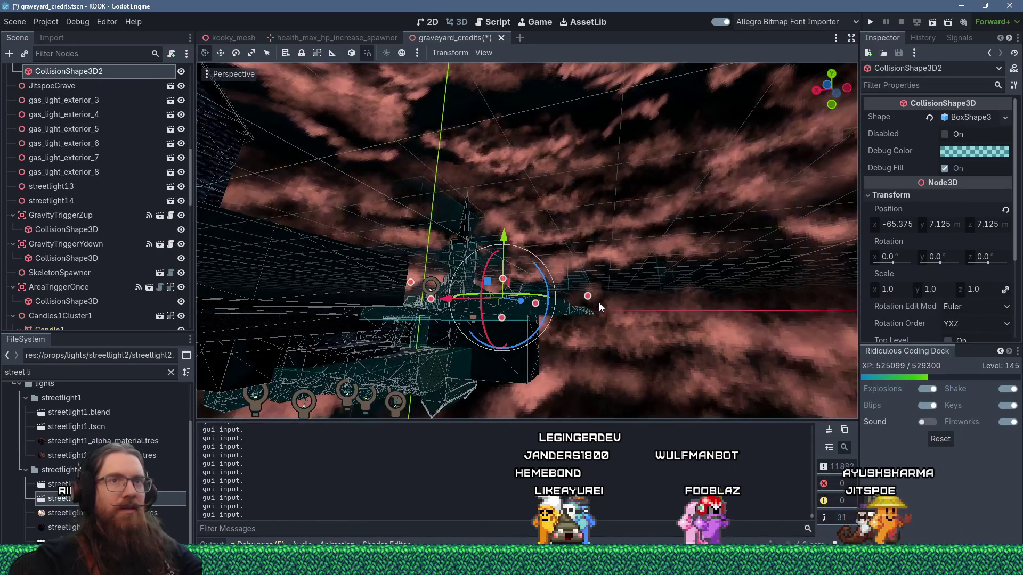
pyautogui.scroll(3)
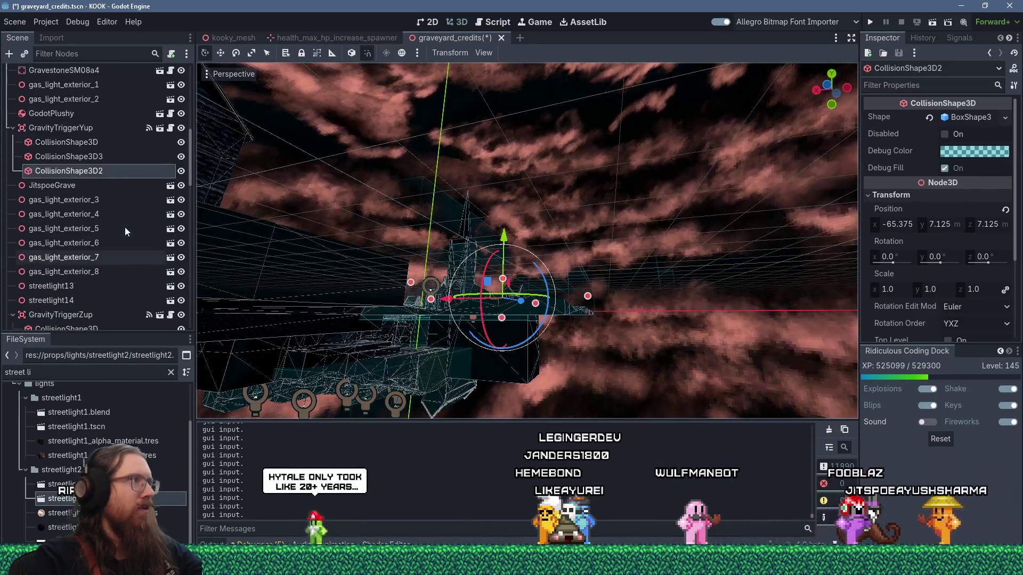
pyautogui.scroll(3)
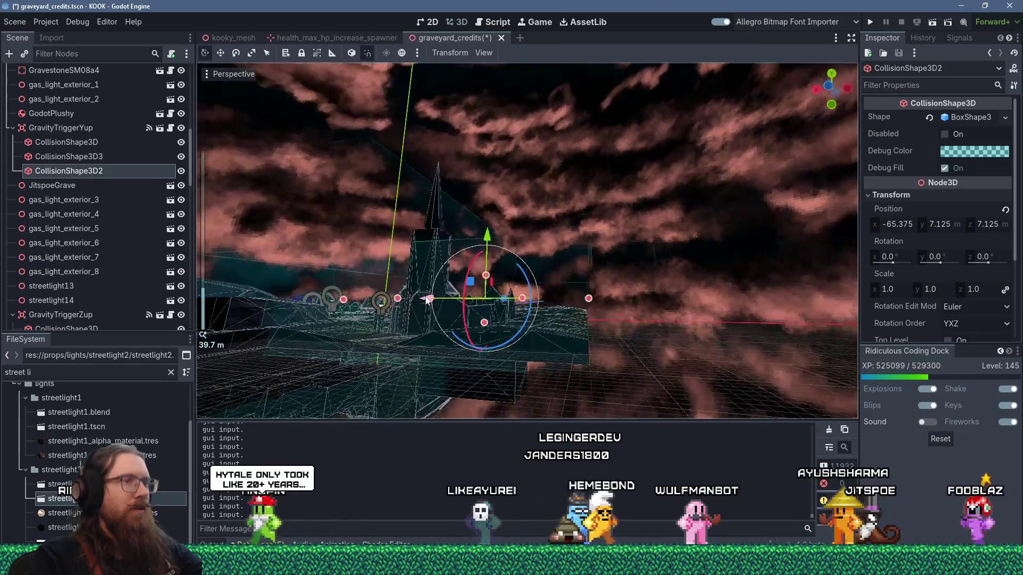
pyautogui.moveTo(426, 300); pyautogui.dragTo(678, 177)
pyautogui.scroll(-3)
pyautogui.moveTo(512, 335); pyautogui.dragTo(518, 385)
pyautogui.moveTo(518, 216); pyautogui.dragTo(577, 320)
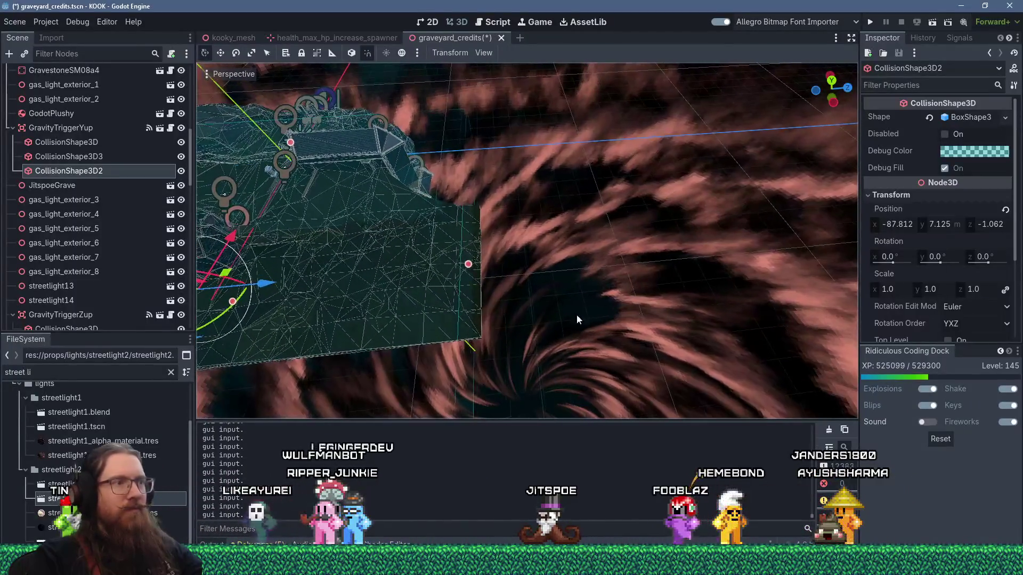
pyautogui.moveTo(468, 264); pyautogui.dragTo(608, 327)
pyautogui.scroll(3)
pyautogui.scroll(-3)
pyautogui.scroll(3)
pyautogui.scroll(3)
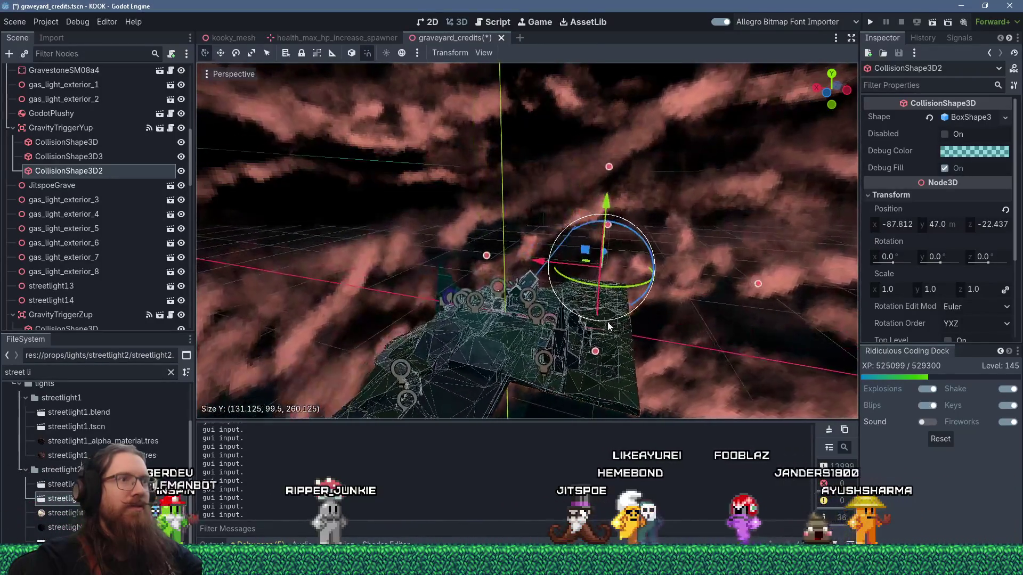
# Step: Pull the trigger box's top upward to make it taller
pyautogui.moveTo(613, 168); pyautogui.dragTo(530, 184)
pyautogui.scroll(3)
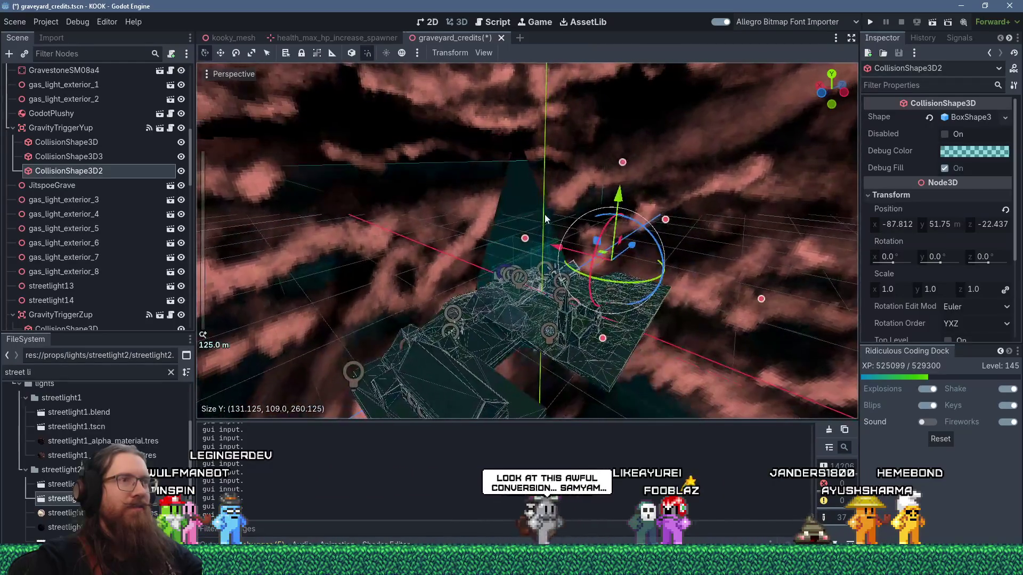
pyautogui.scroll(3)
pyautogui.moveTo(546, 218); pyautogui.dragTo(614, 219)
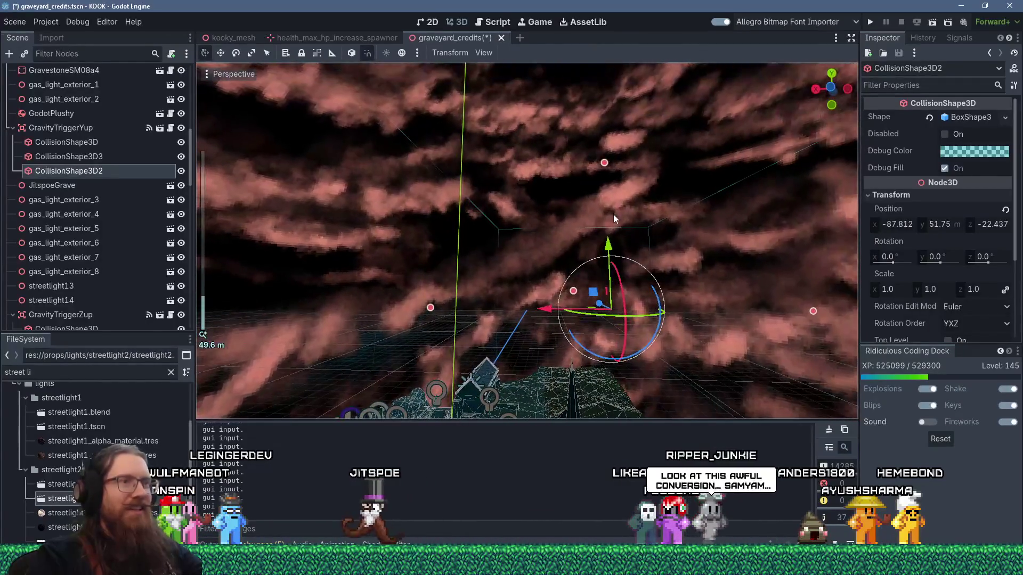
pyautogui.moveTo(605, 163); pyautogui.dragTo(606, 152)
pyautogui.scroll(-3)
pyautogui.moveTo(613, 229); pyautogui.dragTo(576, 167)
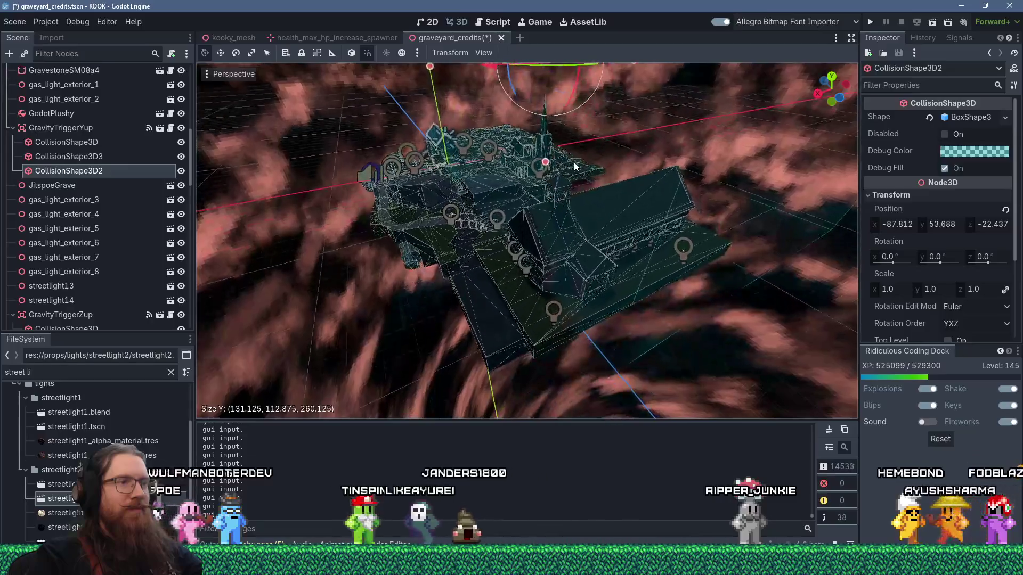
pyautogui.scroll(3)
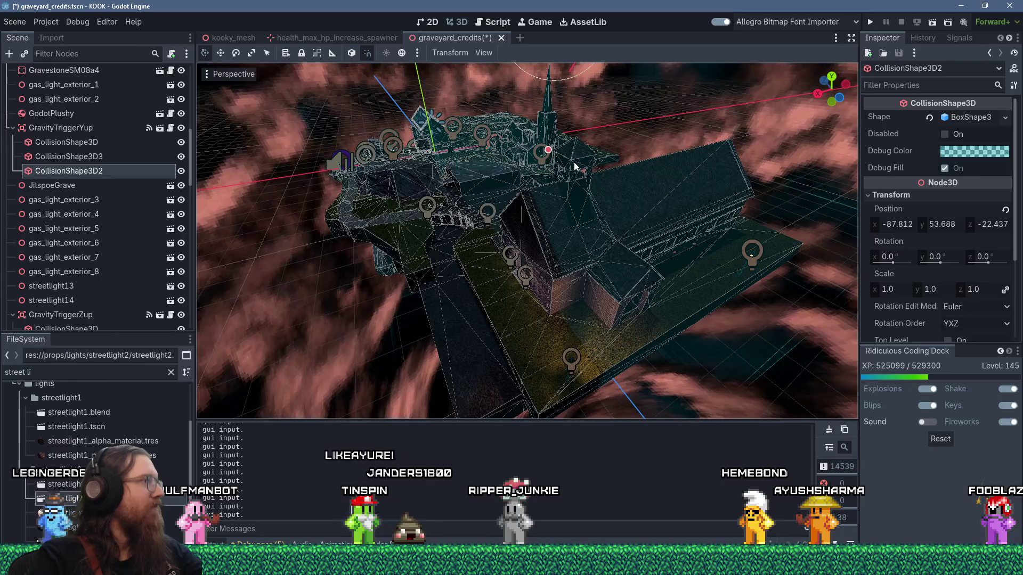
# Step: Save the graveyard_credits scene from the Scene menu
pyautogui.click(15, 21)
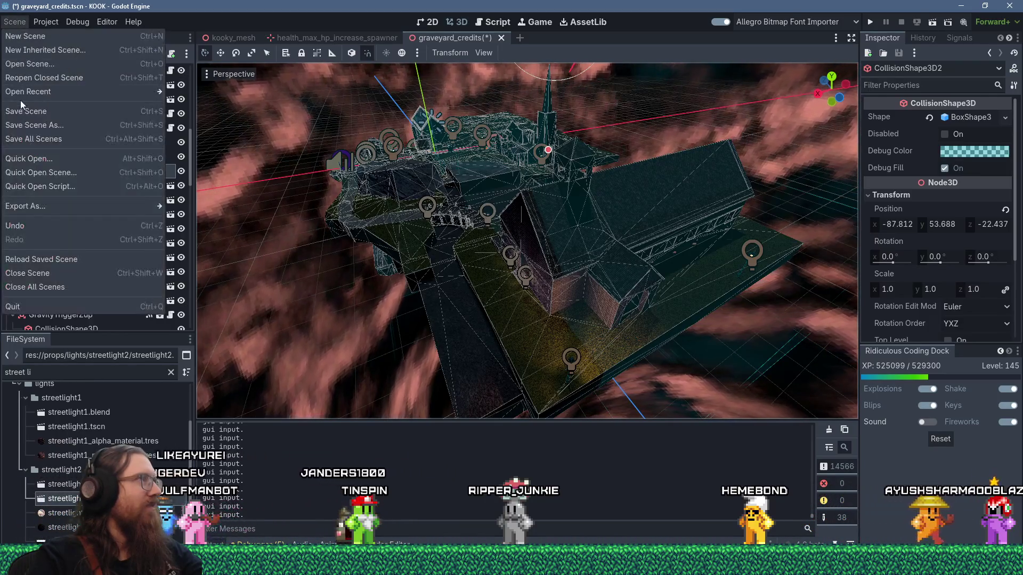
pyautogui.click(22, 115)
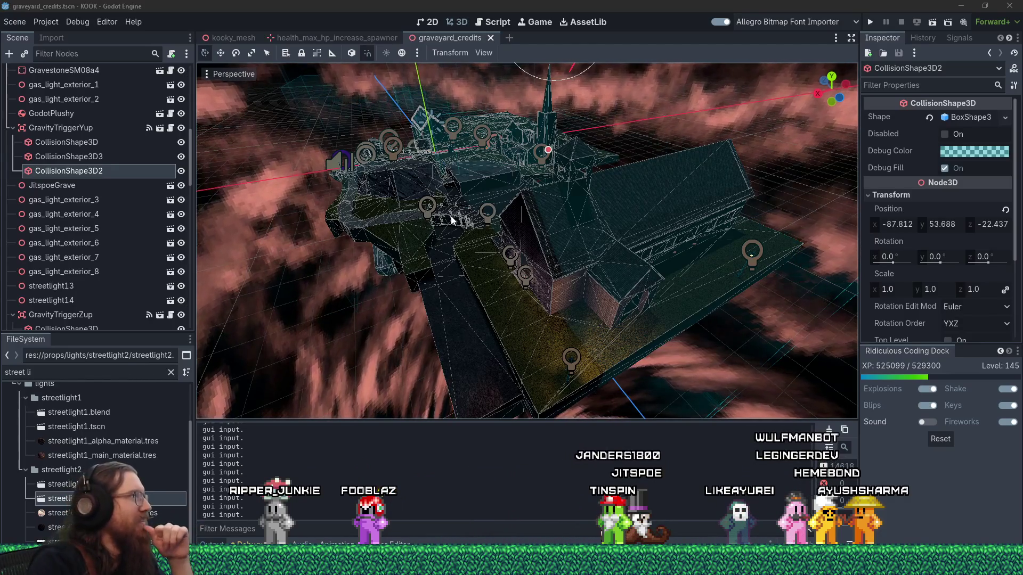
# Step: Switch from Godot to the browser showing a Twitch stream
pyautogui.hotkey('alt', 'Tab')
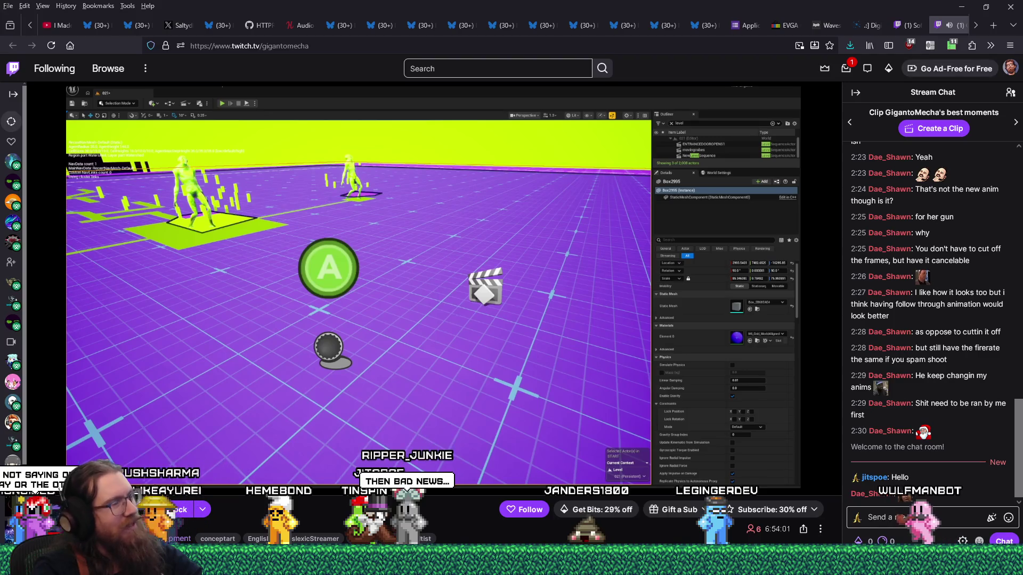
# Step: Watch the other developer's live level-editor stream with its chat beside it
pyautogui.moveTo(420, 436)
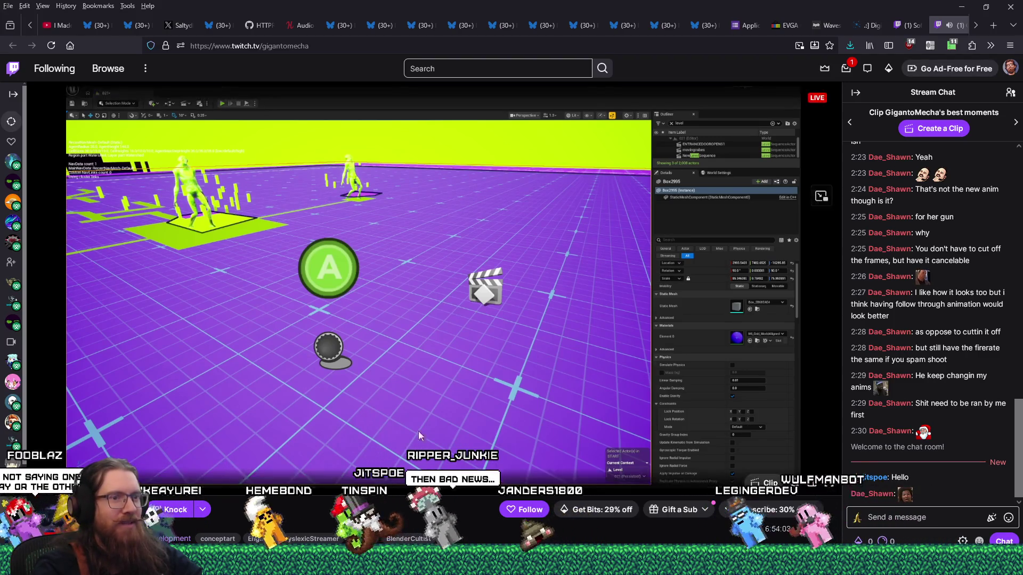
pyautogui.moveTo(748, 569)
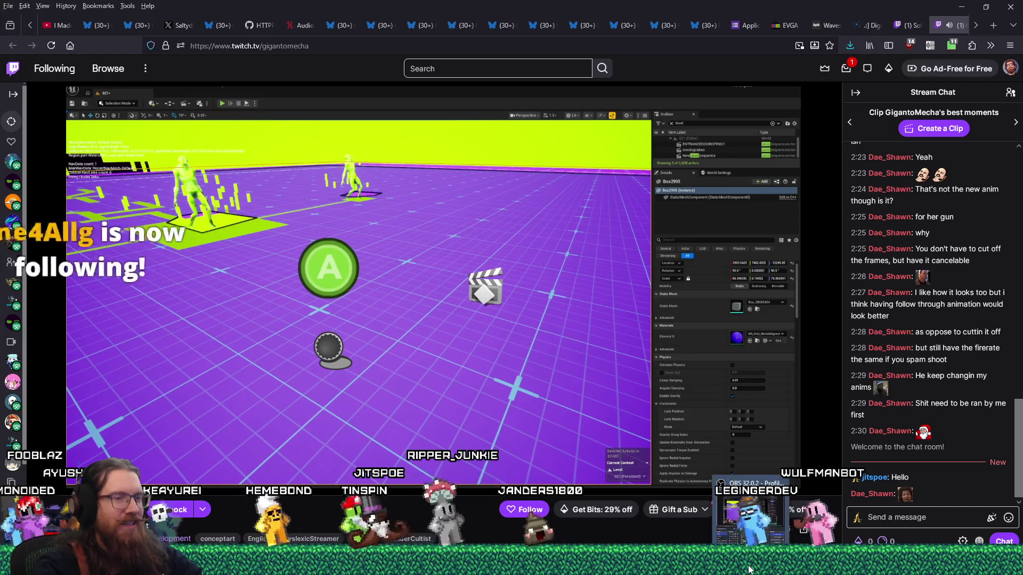